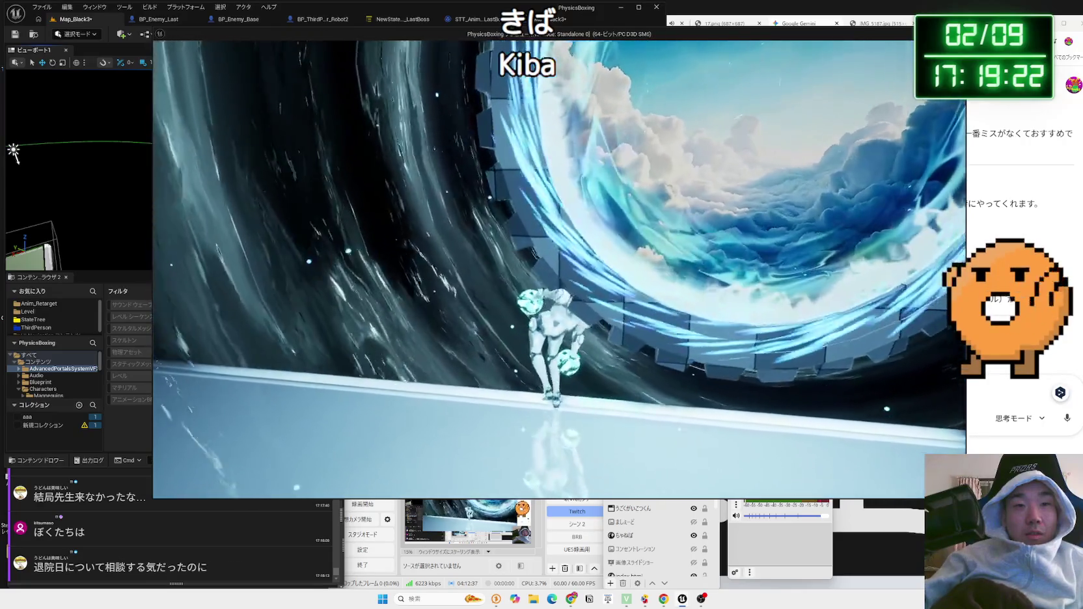
- Stop the game, nudge BP_Portal_9 slightly right along its X axis, and replay the level
key("Escape")
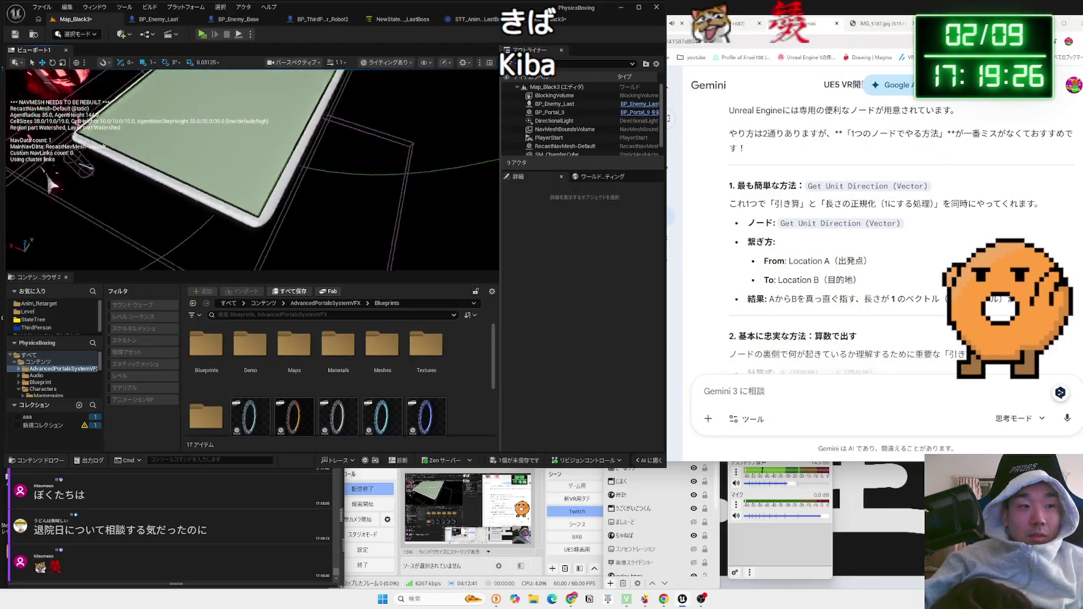
scroll(408, 180, "down", 5)
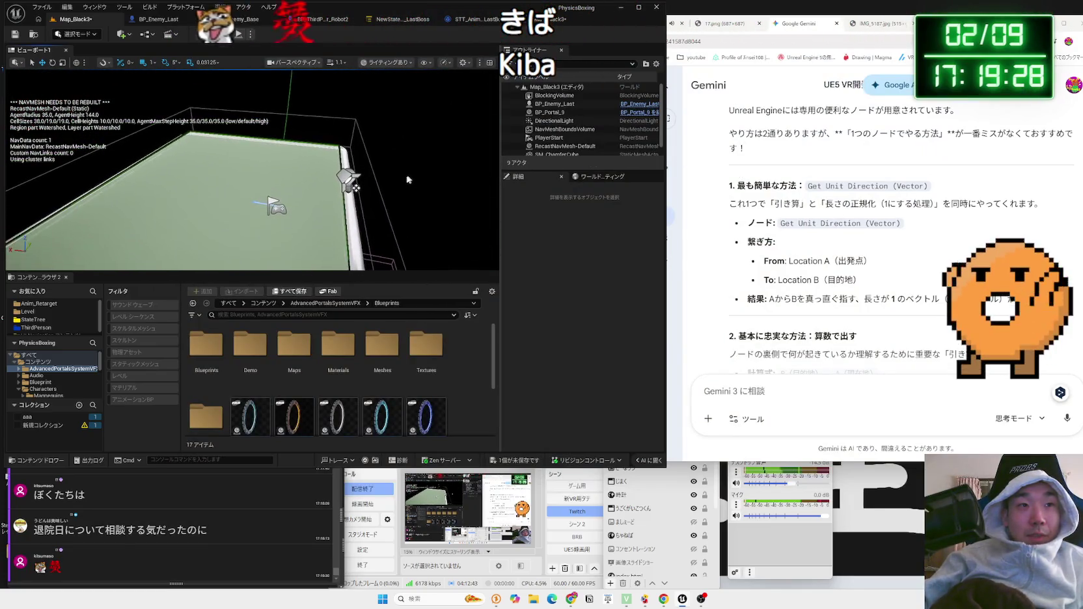
left_click(350, 182)
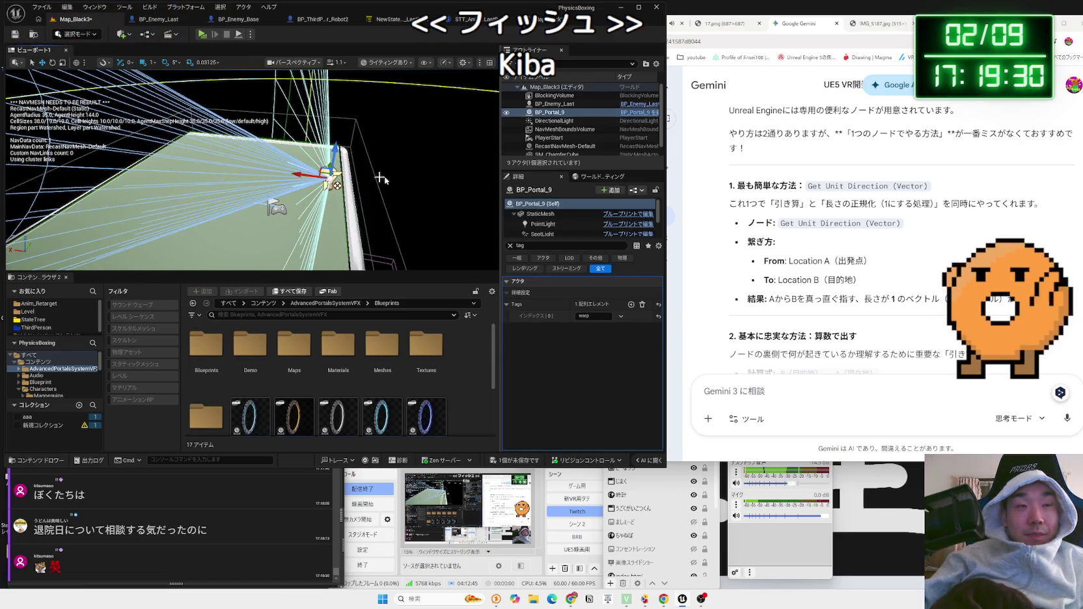
left_click_drag(311, 175, 316, 177)
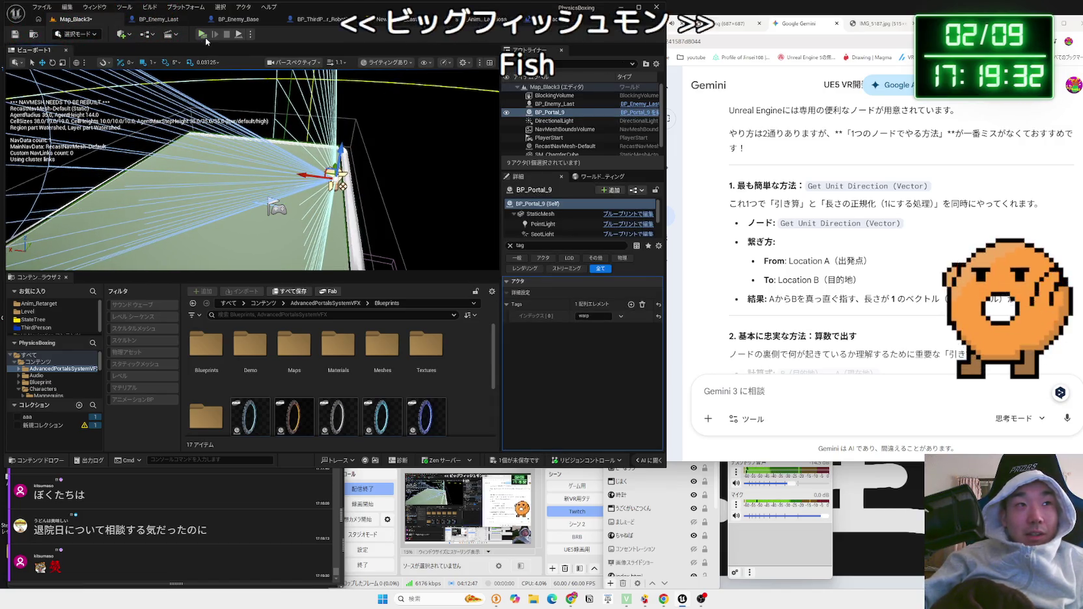
key("alt+p")
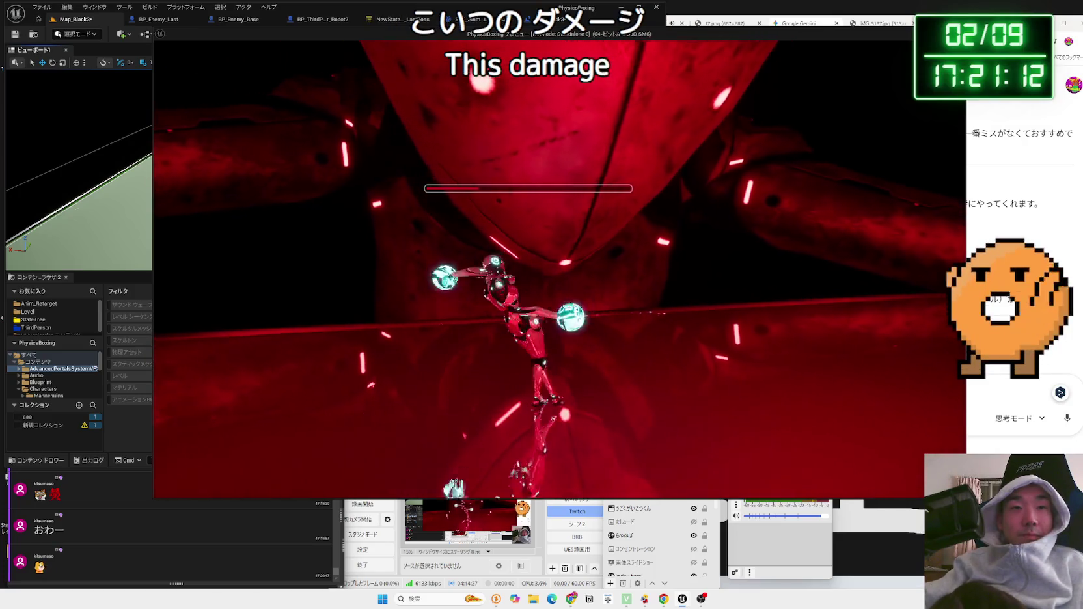
- Fight the enemy through to the red-lit stage with its health bar, then exit the preview
key("Escape")
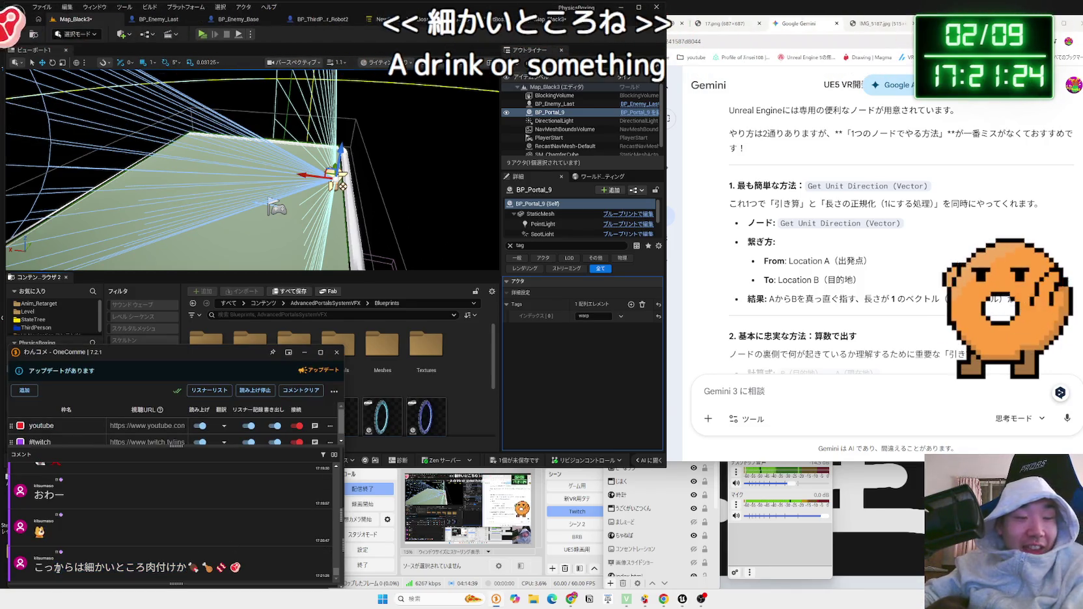
- Bring the Content Browser forward, Save All modified assets, and relaunch the playtest
left_click(477, 428)
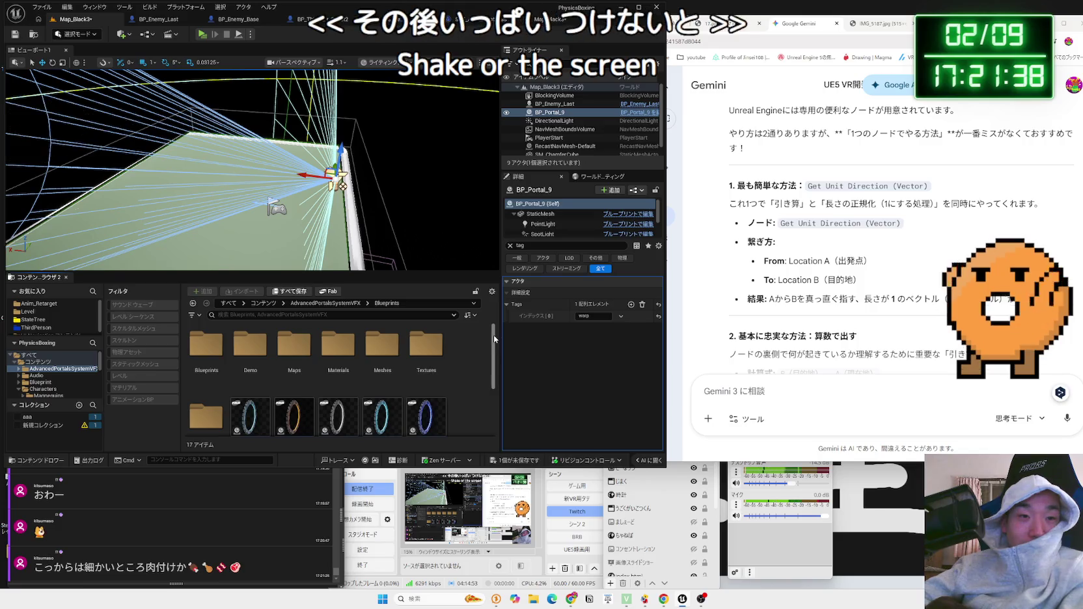
left_click_drag(494, 334, 492, 372)
scroll(491, 373, "up", 3)
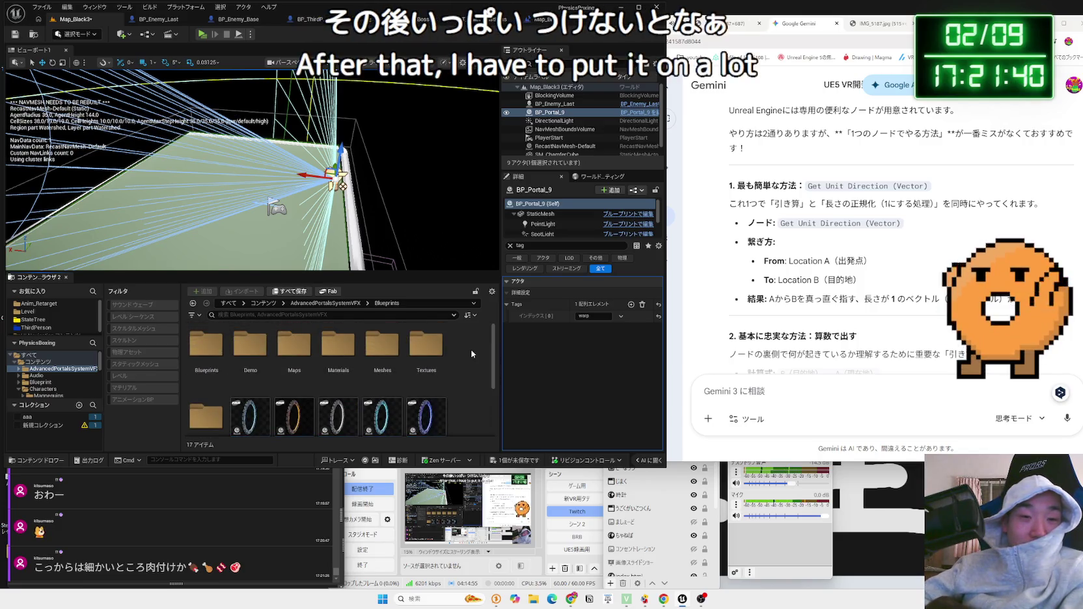
left_click(619, 459)
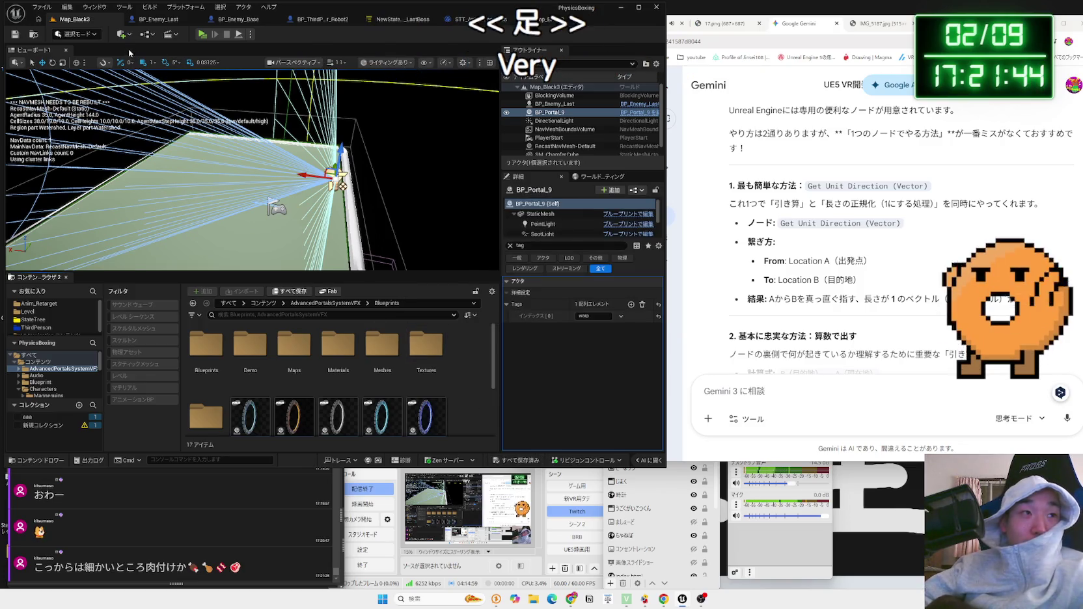
left_click(203, 34)
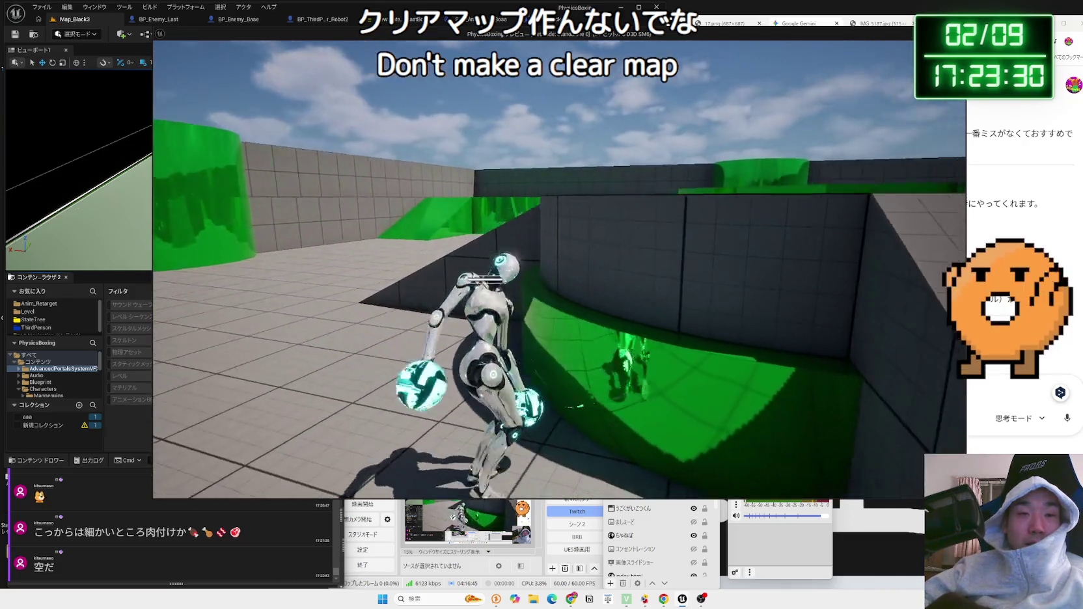
- Move the character around the grey and green test level, then end the playtest
key("Escape")
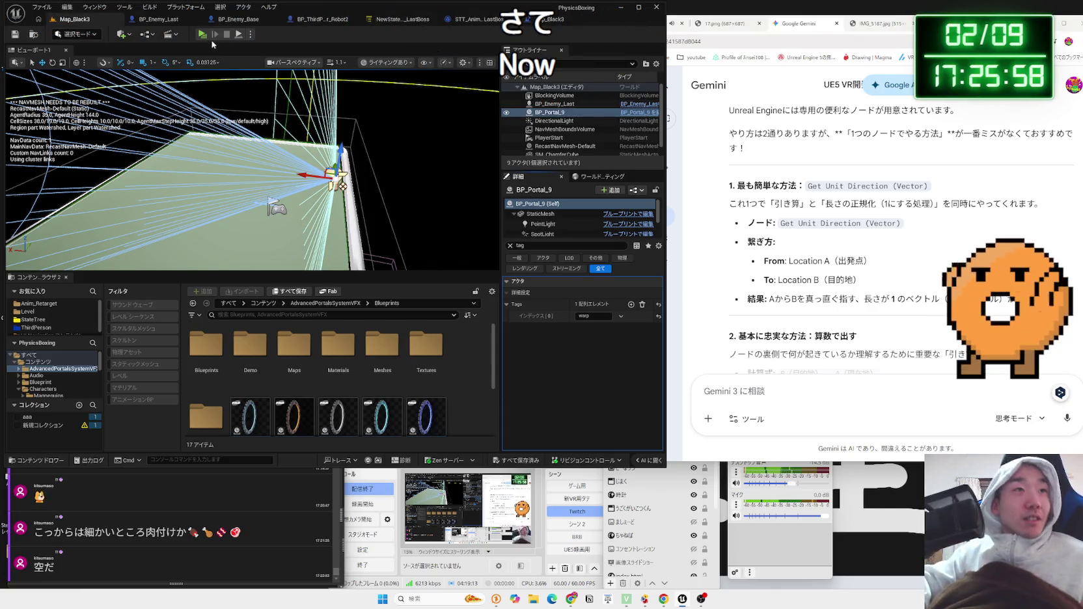
mouse_move(260, 170)
left_mouse_down()
mouse_move(222, 170)
mouse_move(353, 157)
left_mouse_up()
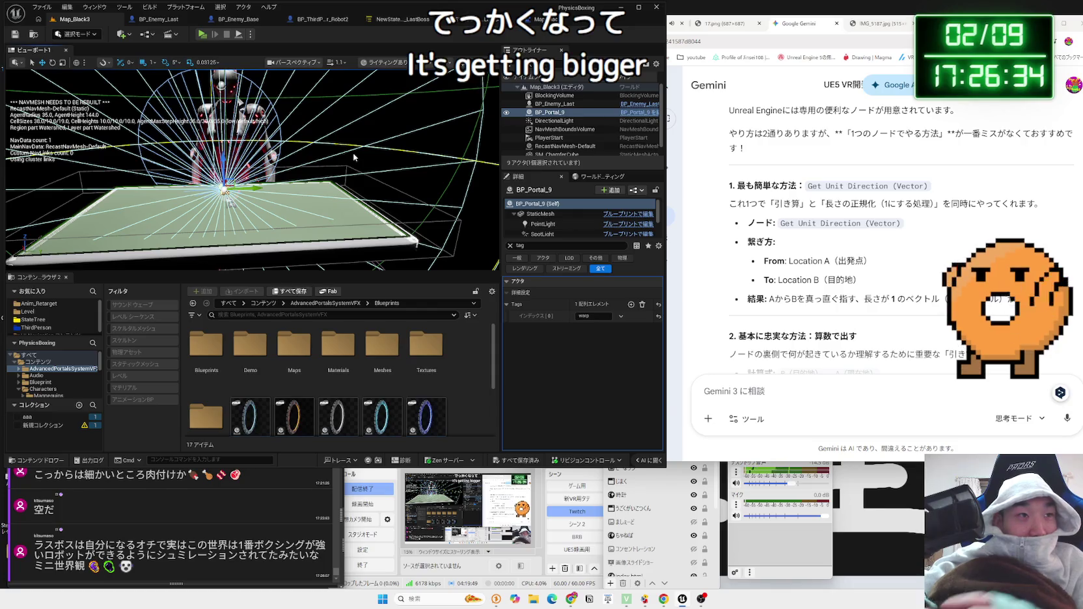
scroll(363, 129, "up", 10)
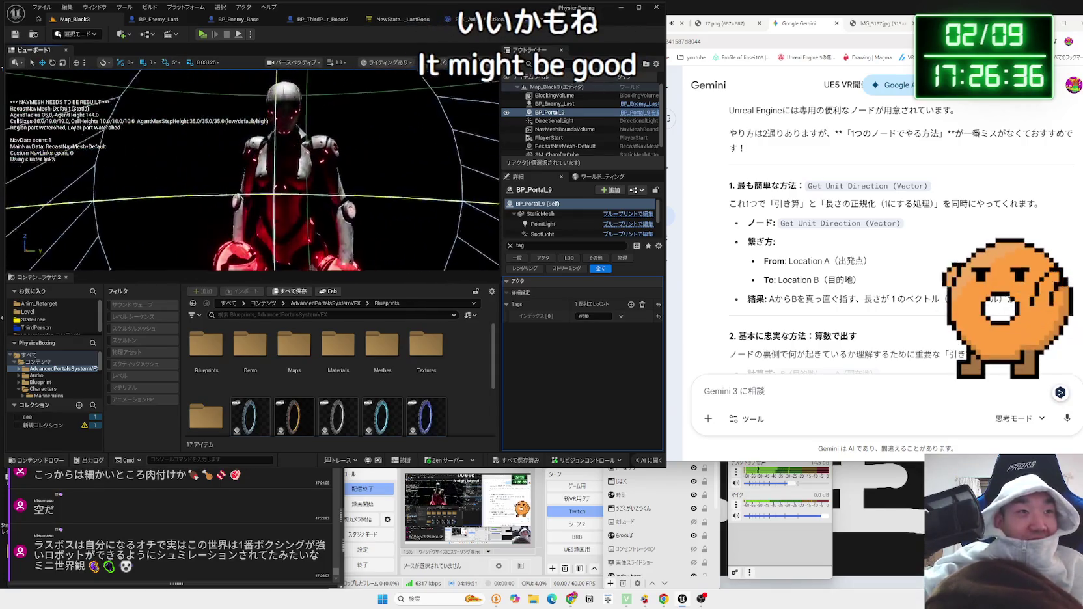
scroll(363, 128, "down", 10)
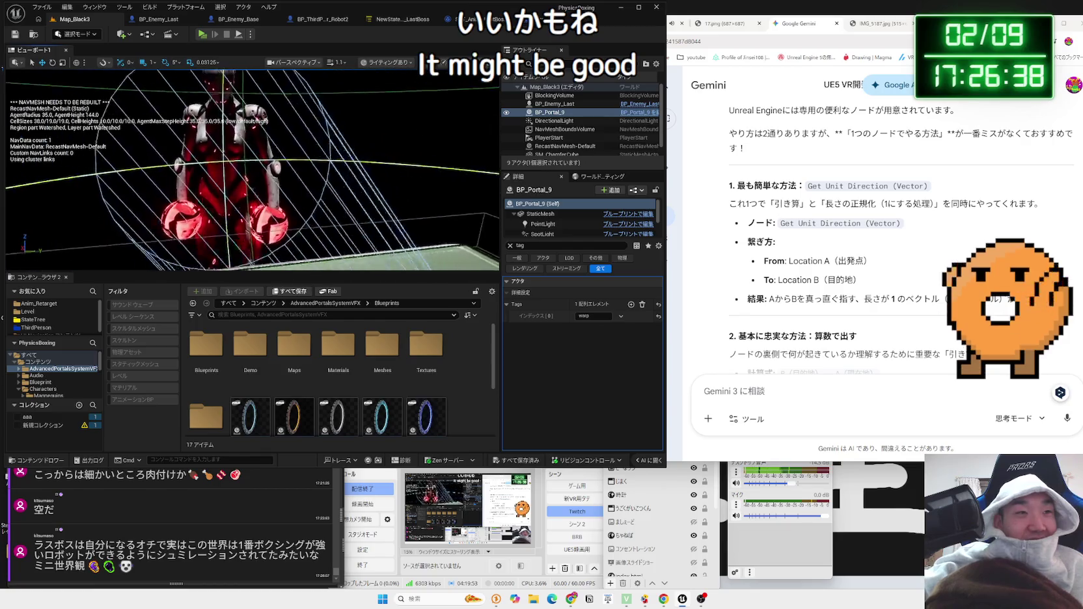
left_click_drag(363, 129, 192, 160)
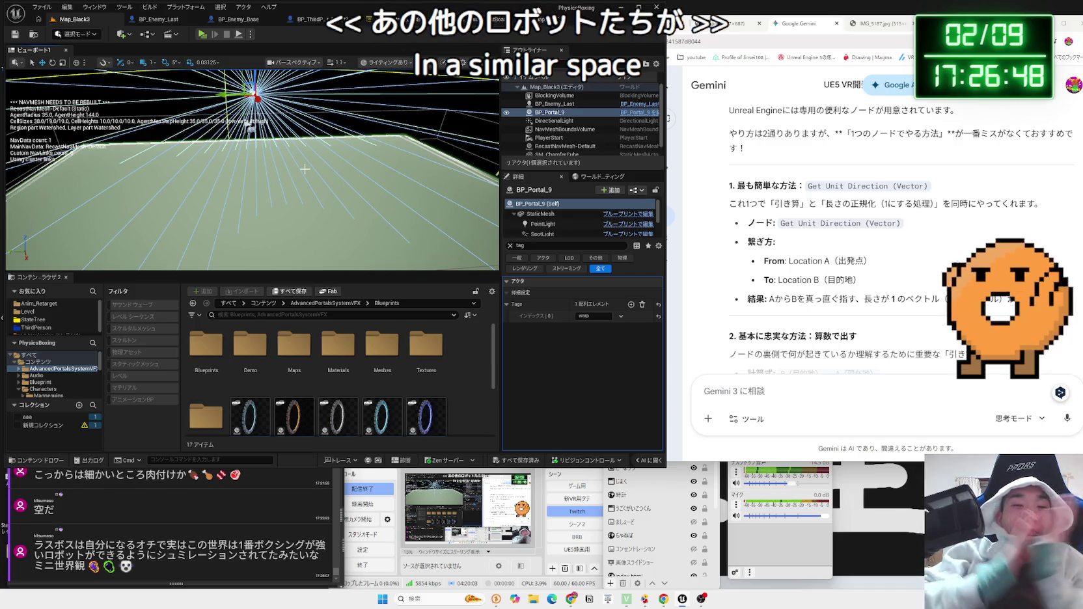
mouse_move(304, 169)
left_mouse_down()
mouse_move(289, 153)
mouse_move(239, 149)
left_mouse_up()
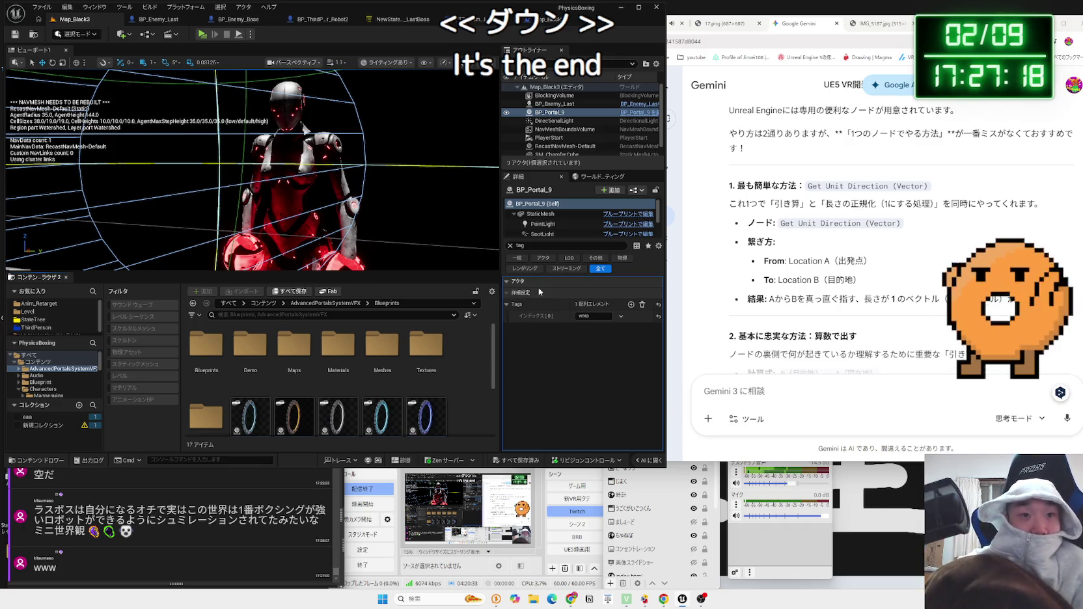
left_click(510, 246)
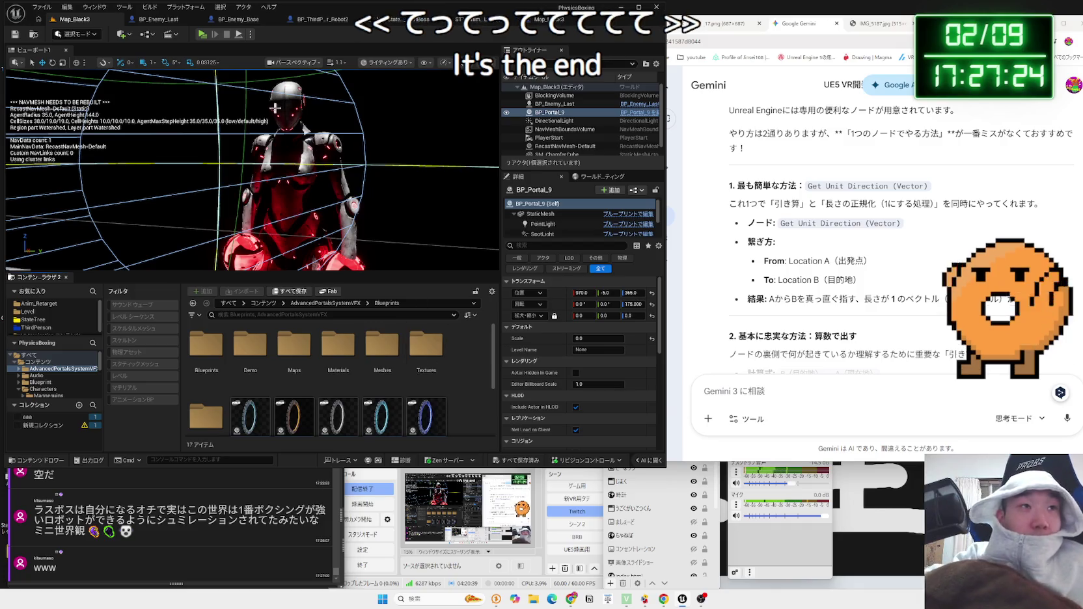
- Open the BP_Enemy_Replica blueprint from the Blueprint/Enemy folder
left_click(59, 375)
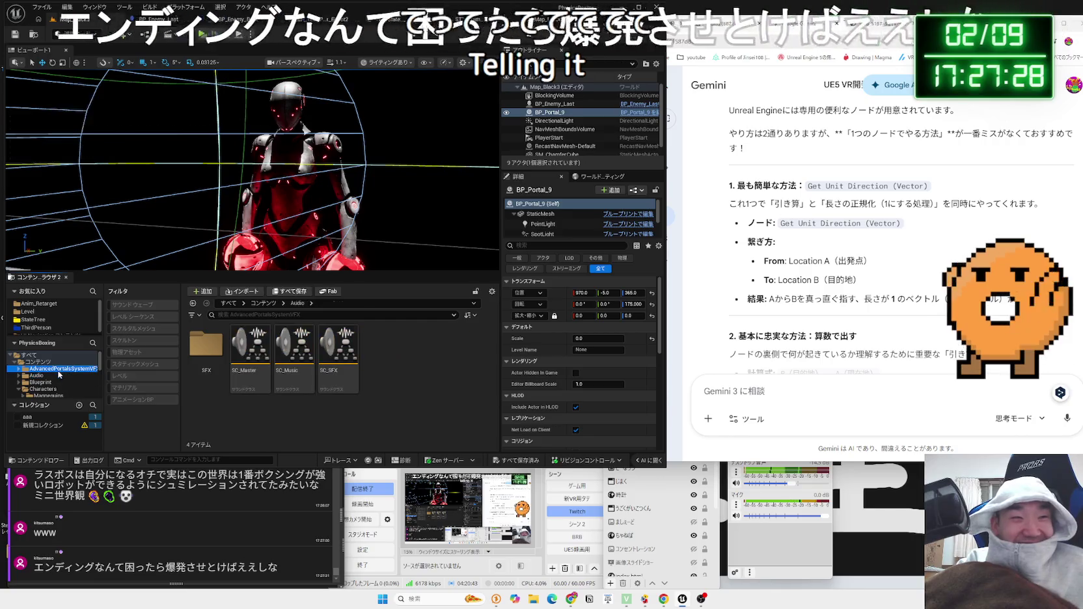
left_click(43, 382)
double_click(237, 354)
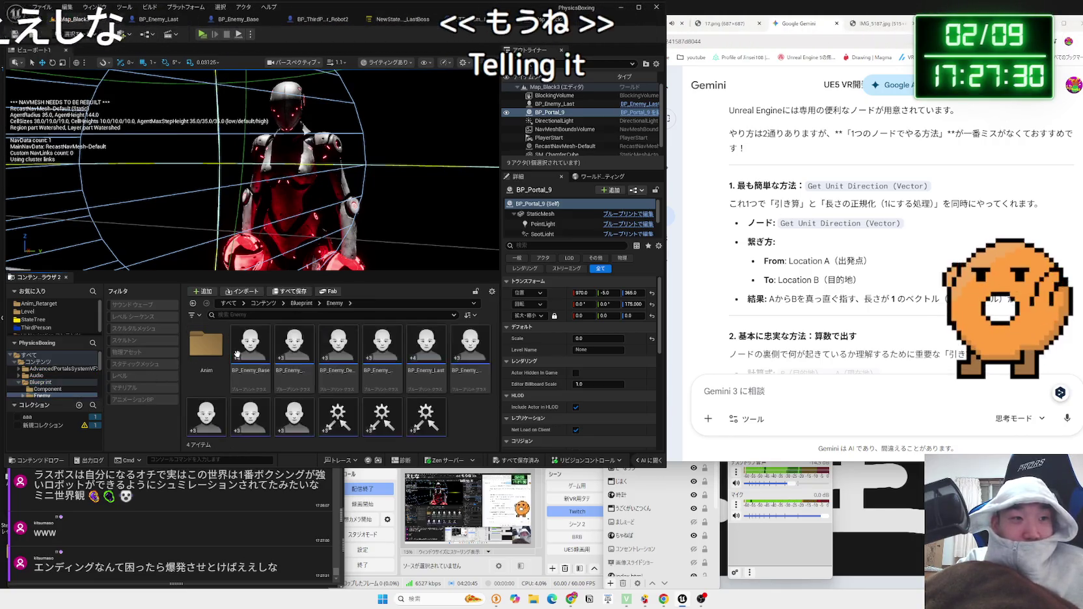
scroll(260, 378, "down", 1)
double_click(269, 385)
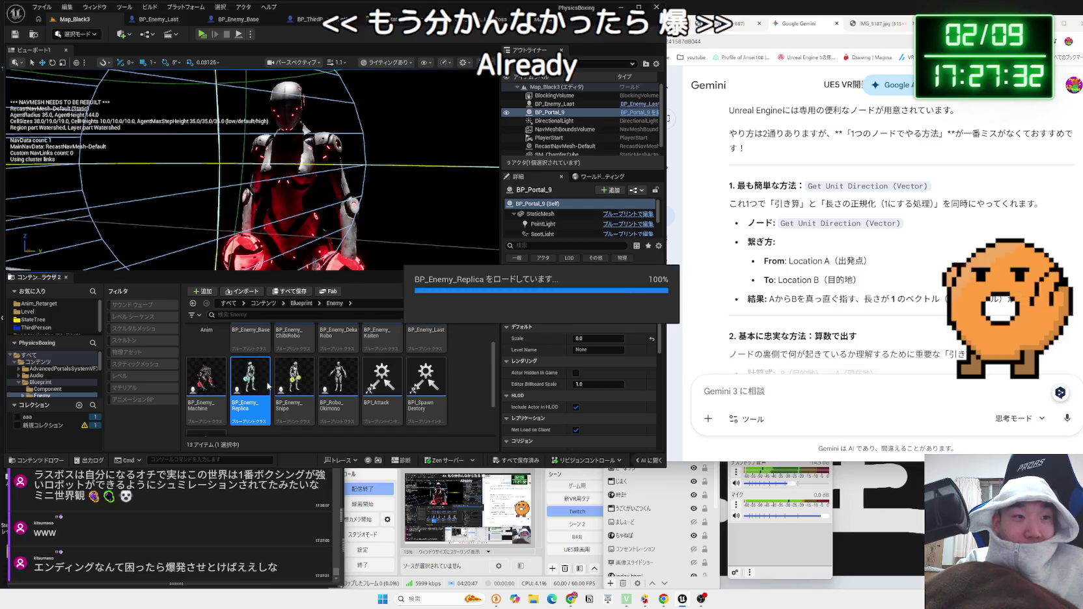
- Select the replica's Mesh component and browse to its Robot3 Materials folder
scroll(294, 204, "up", 6)
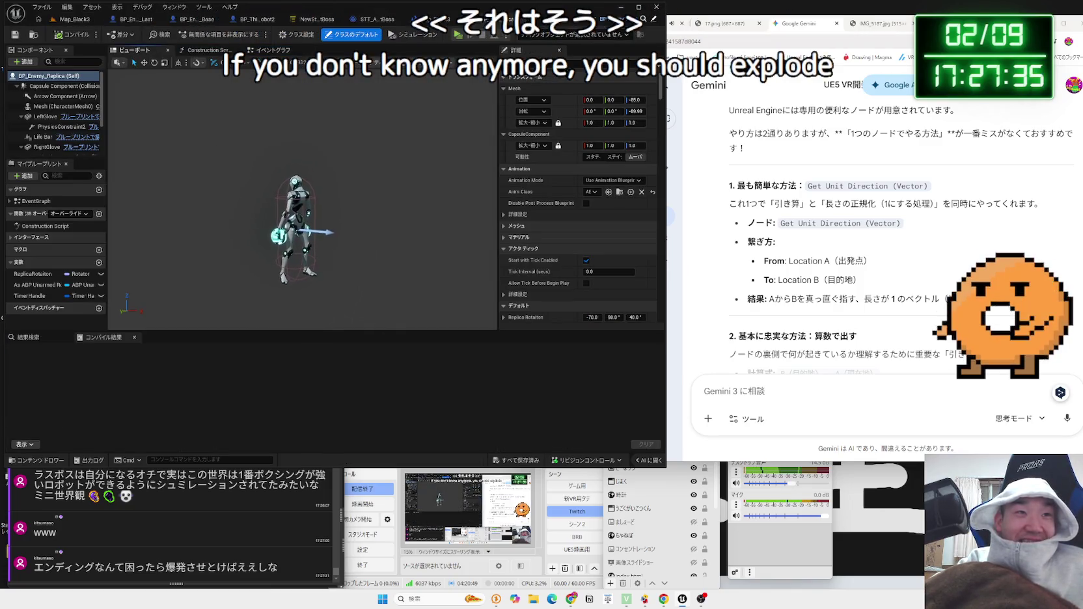
left_click(294, 204)
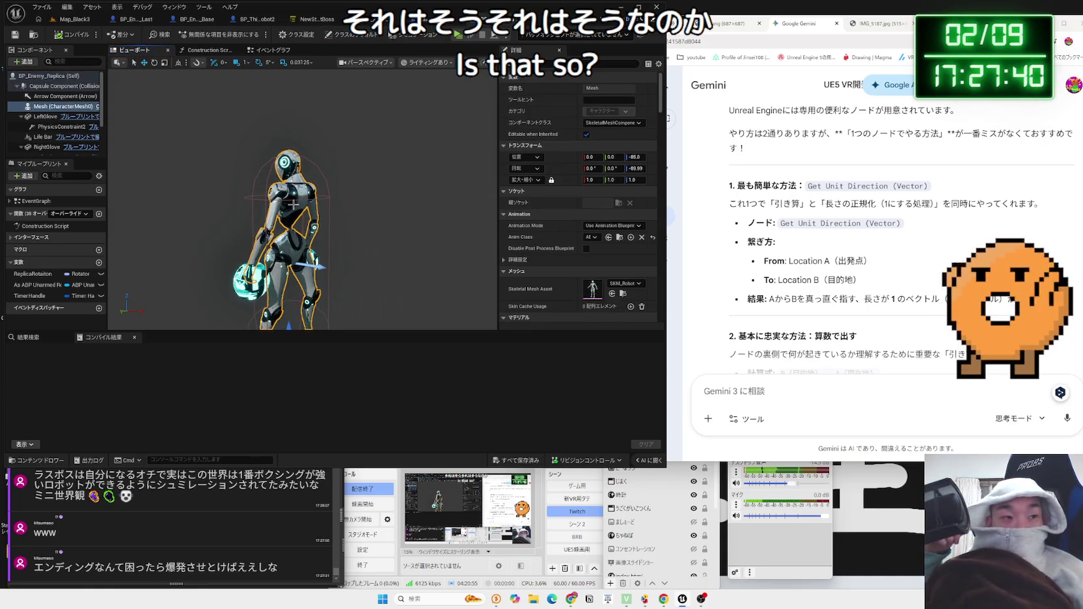
scroll(600, 277, "down", 1)
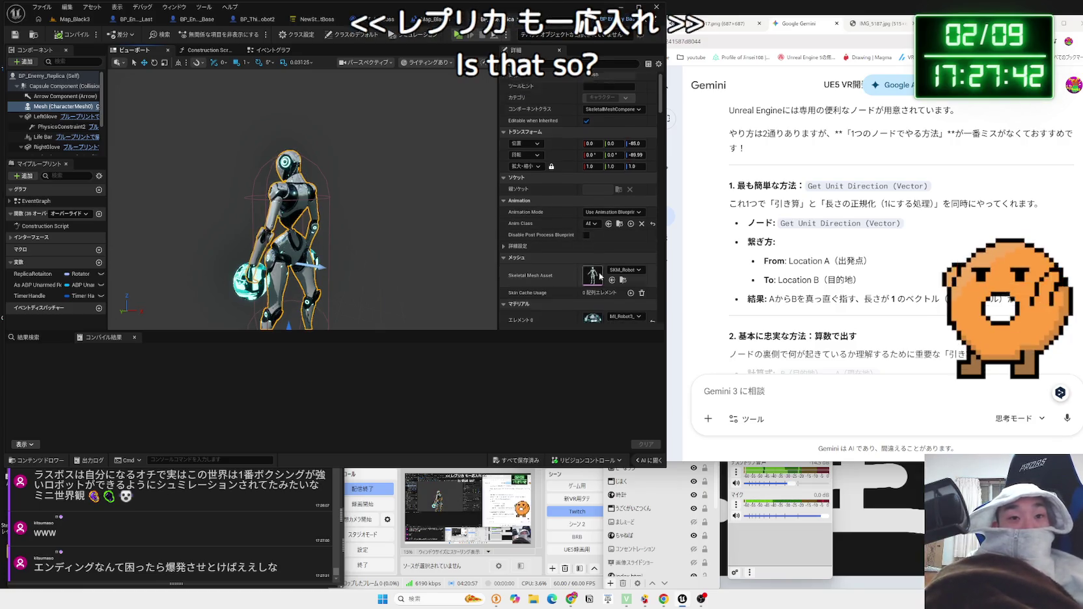
left_click(75, 19)
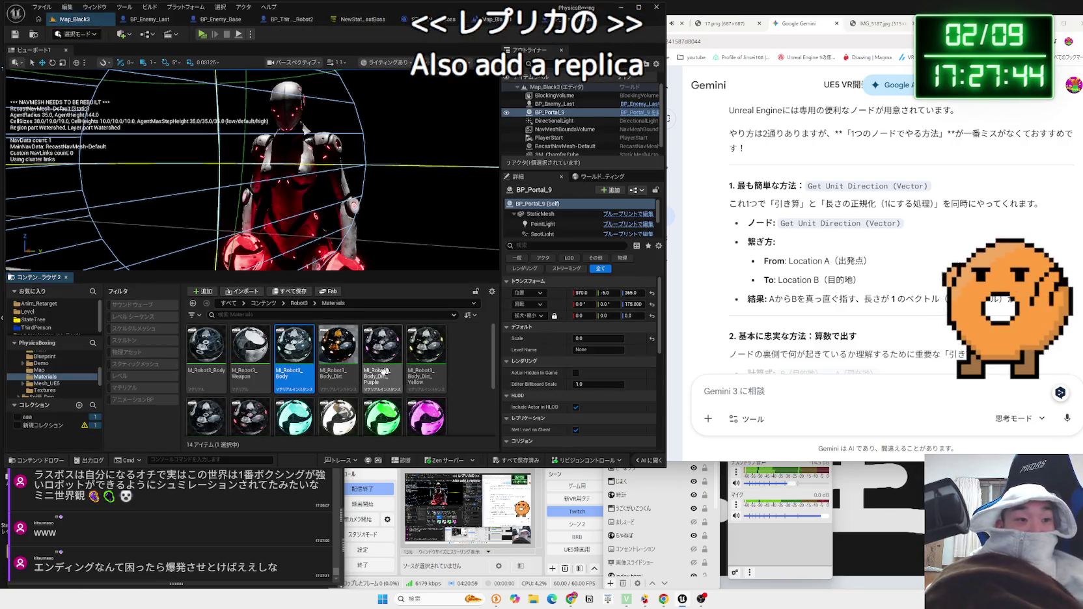
scroll(343, 375, "down", 2)
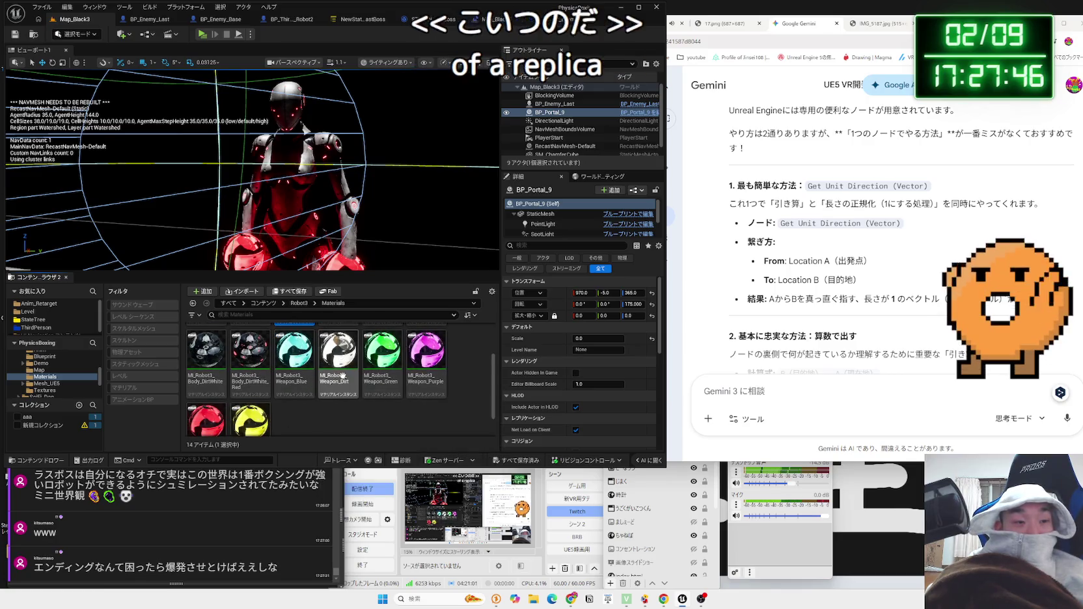
left_click(249, 381)
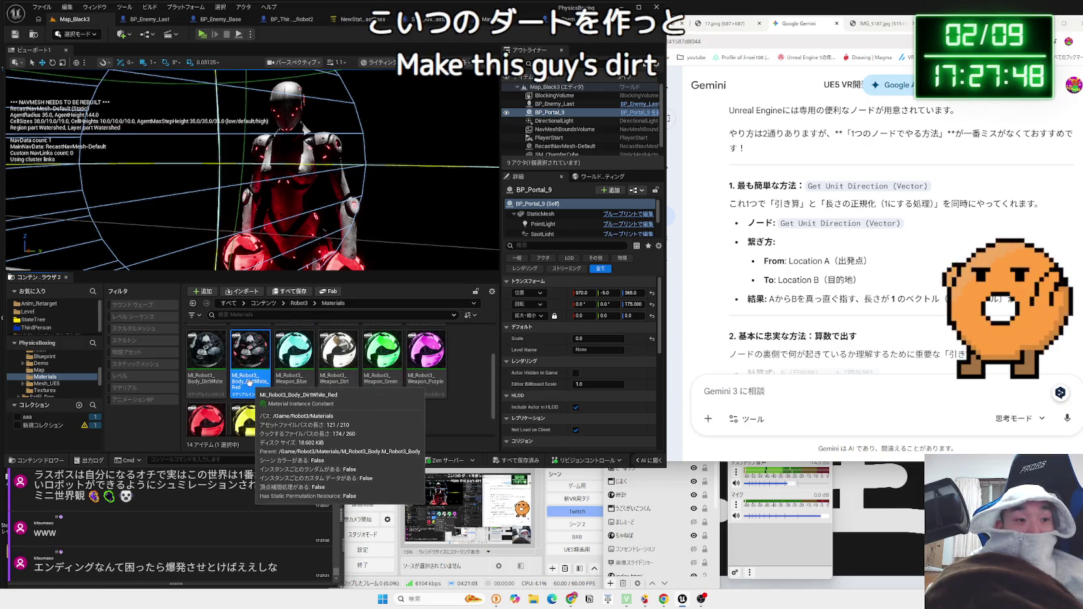
key("Left")
scroll(241, 379, "up", 1)
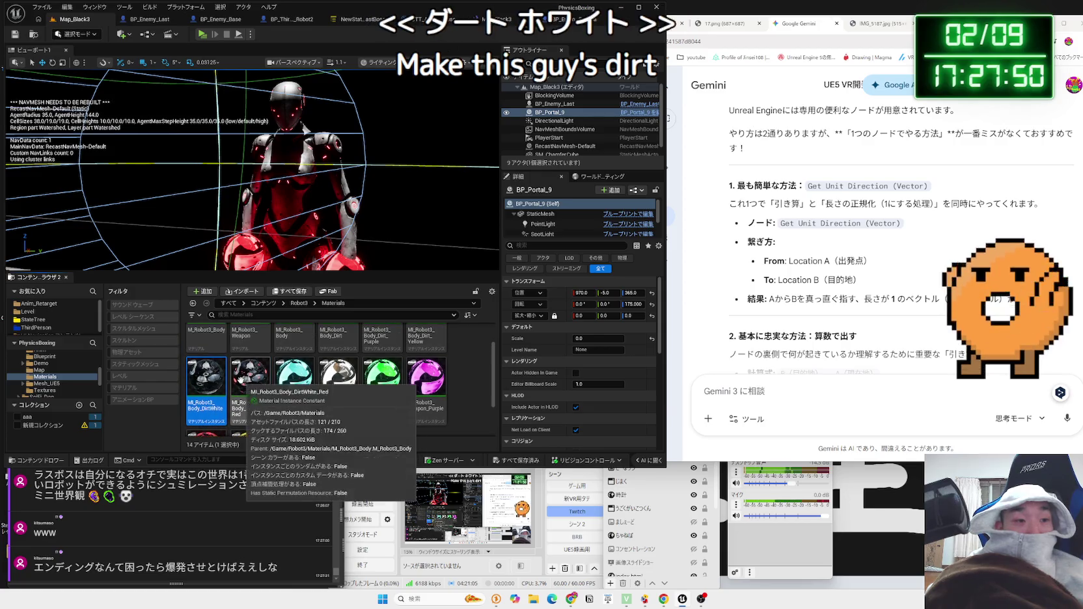
scroll(241, 379, "up", 1)
left_click(338, 355)
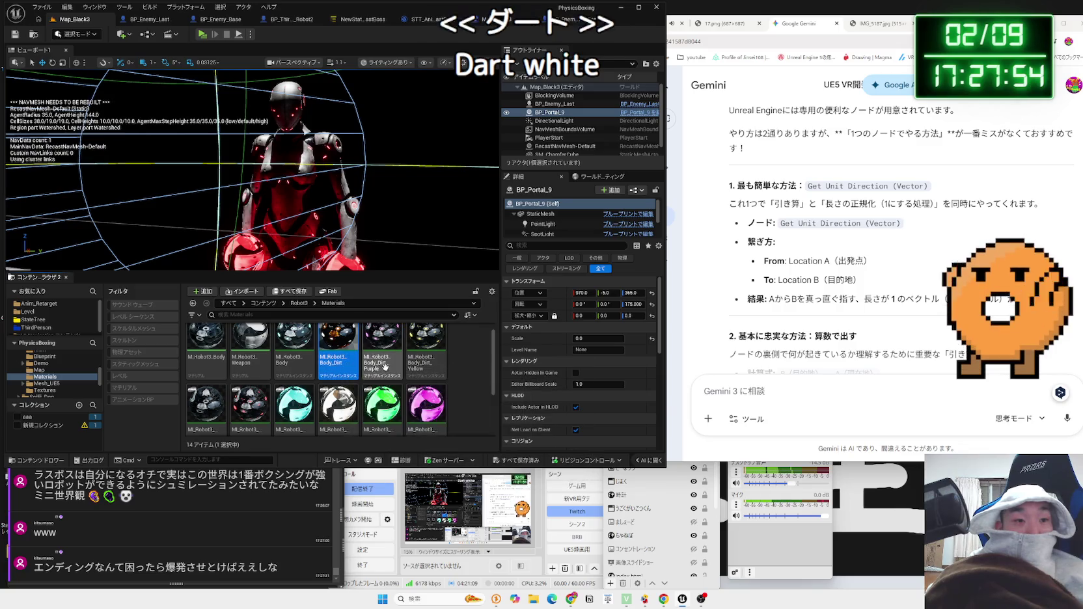
scroll(325, 371, "up", 1)
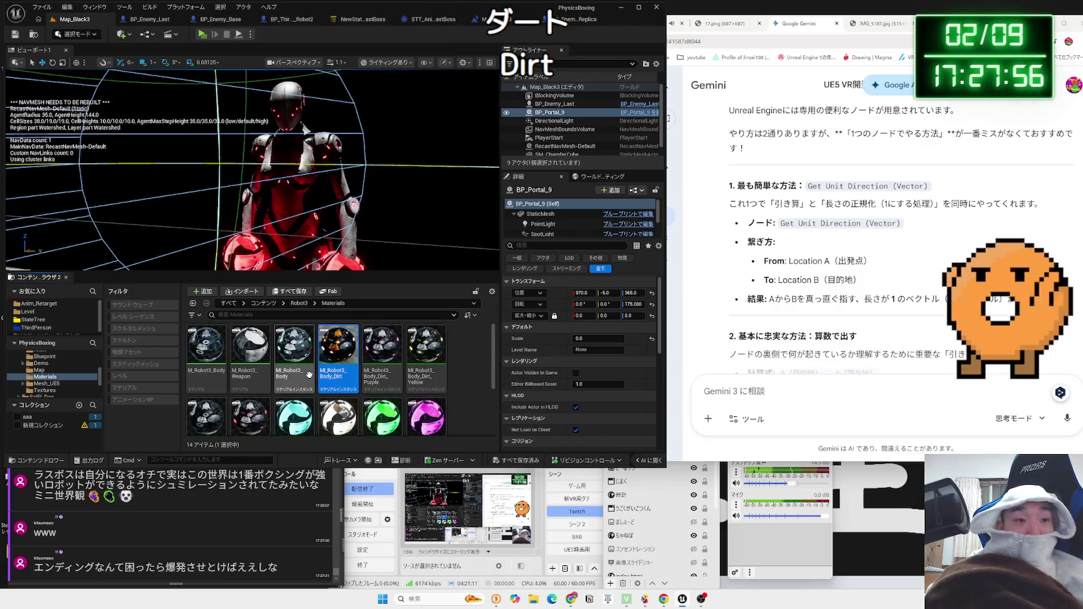
left_click(367, 367)
left_click(426, 355)
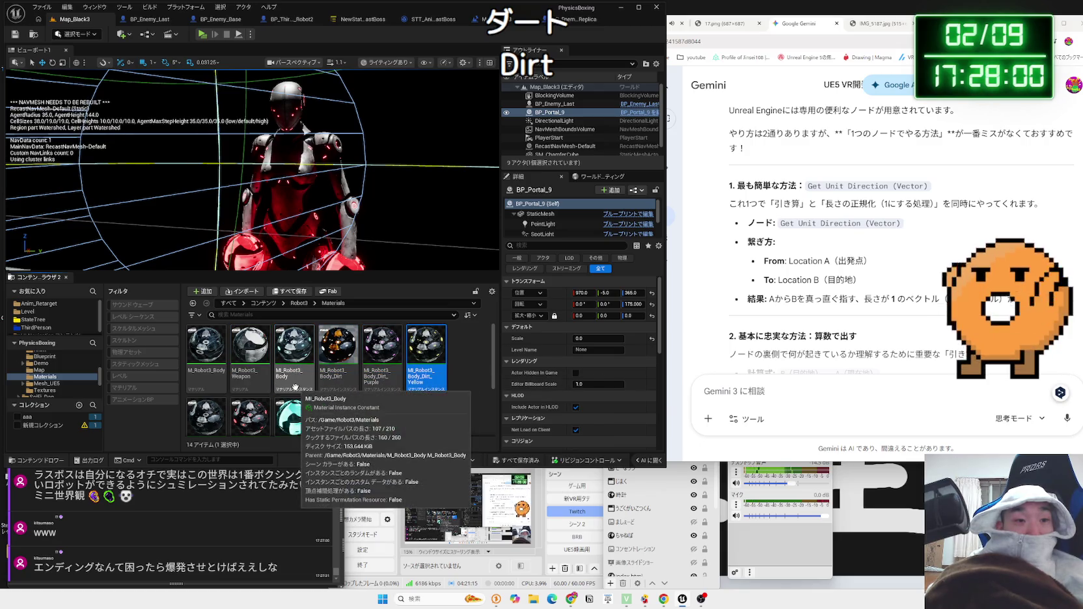
scroll(295, 387, "down", 1)
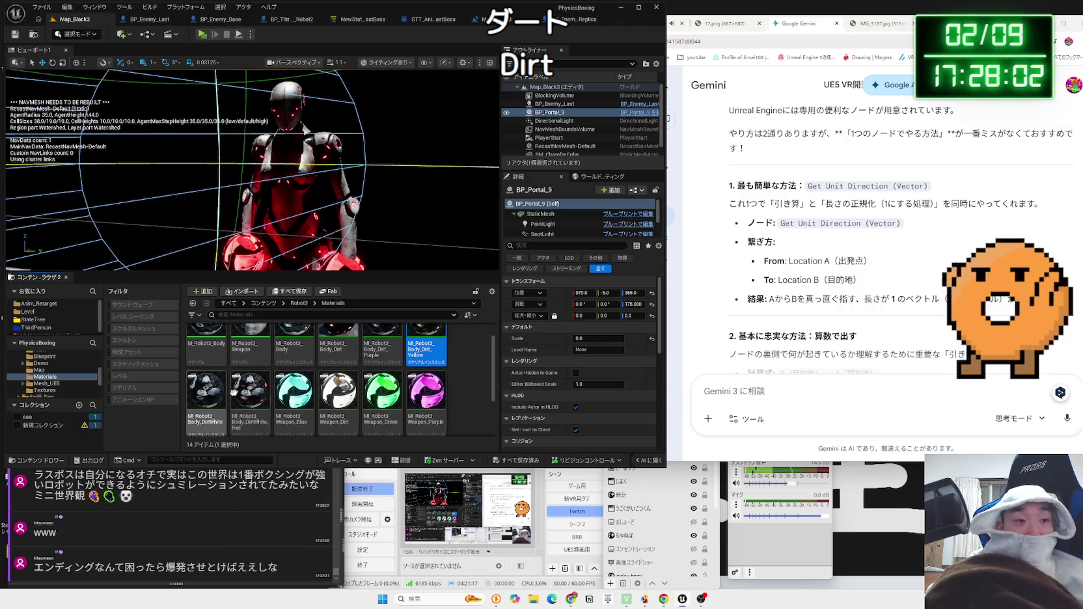
left_click(207, 391)
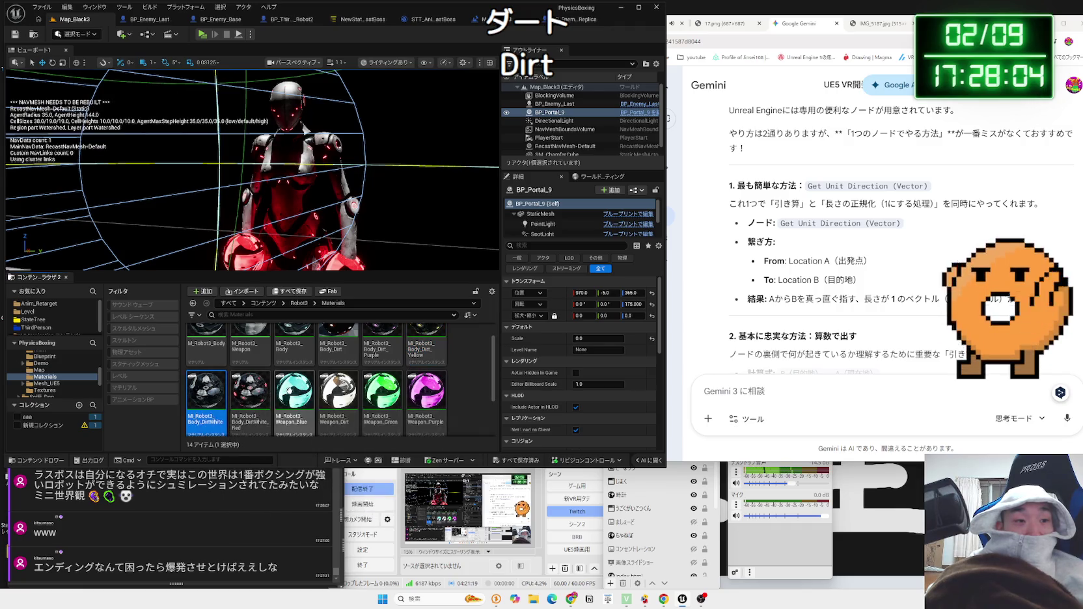
right_click(218, 391)
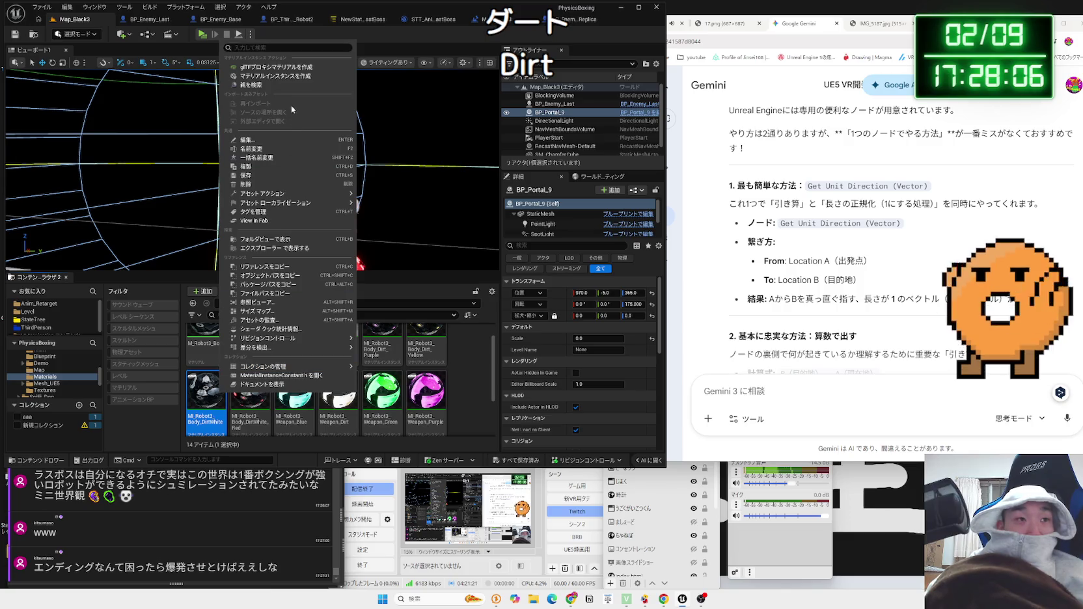
left_click(206, 396)
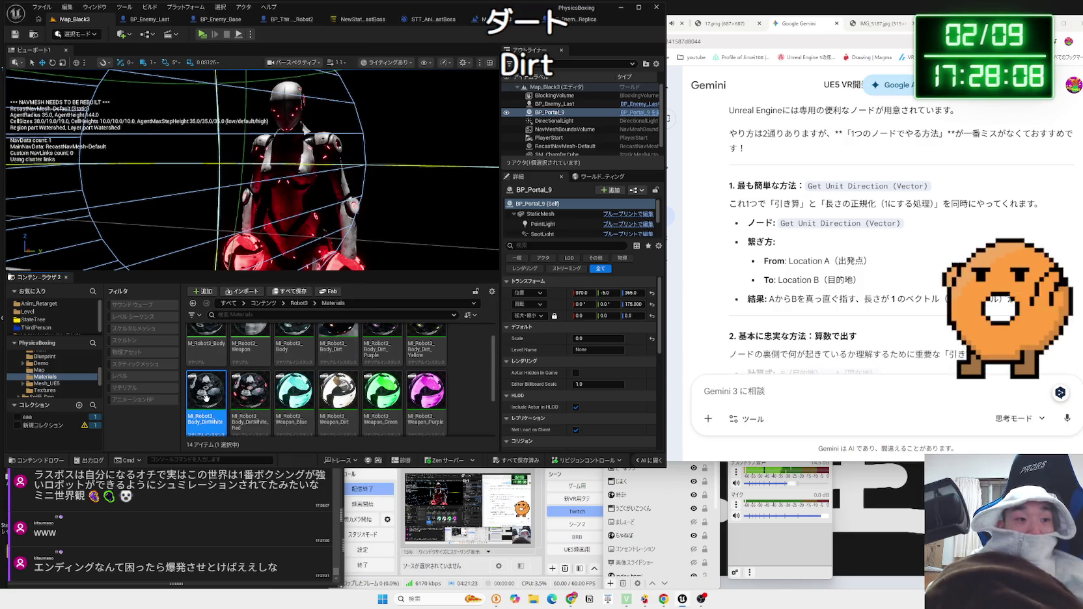
double_click(206, 396)
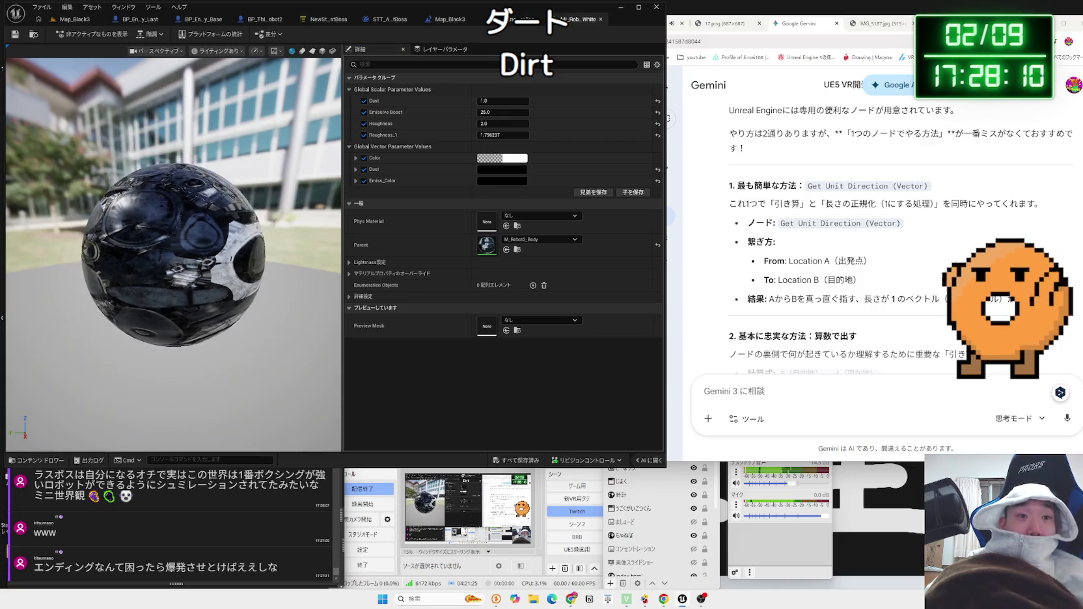
- Bring up the asset actions menu for MI_Robot3_Body_DirtWhite
scroll(173, 248, "up", 5)
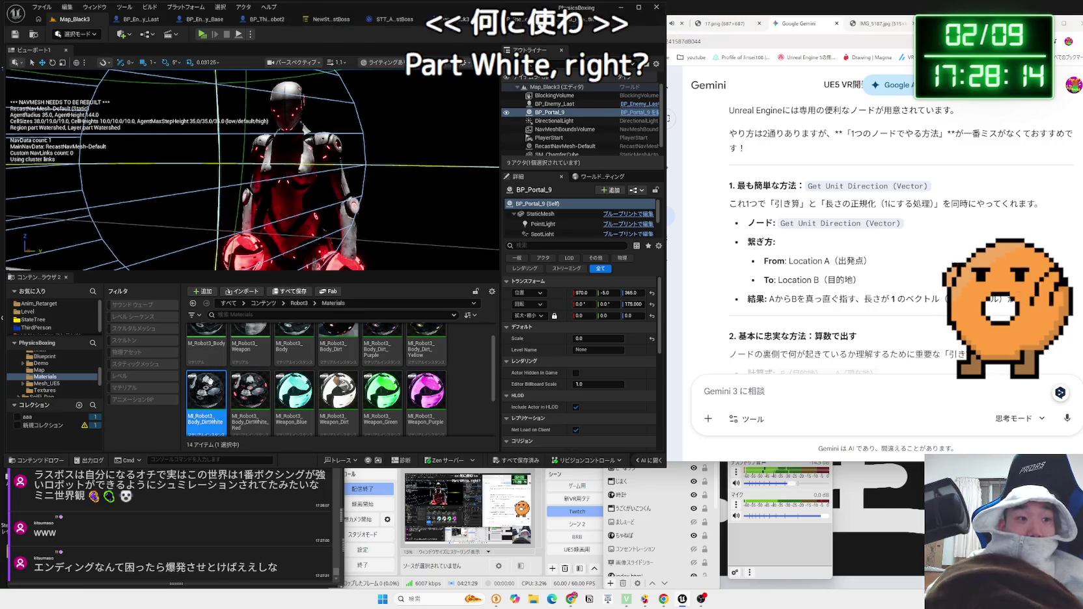
right_click(212, 385)
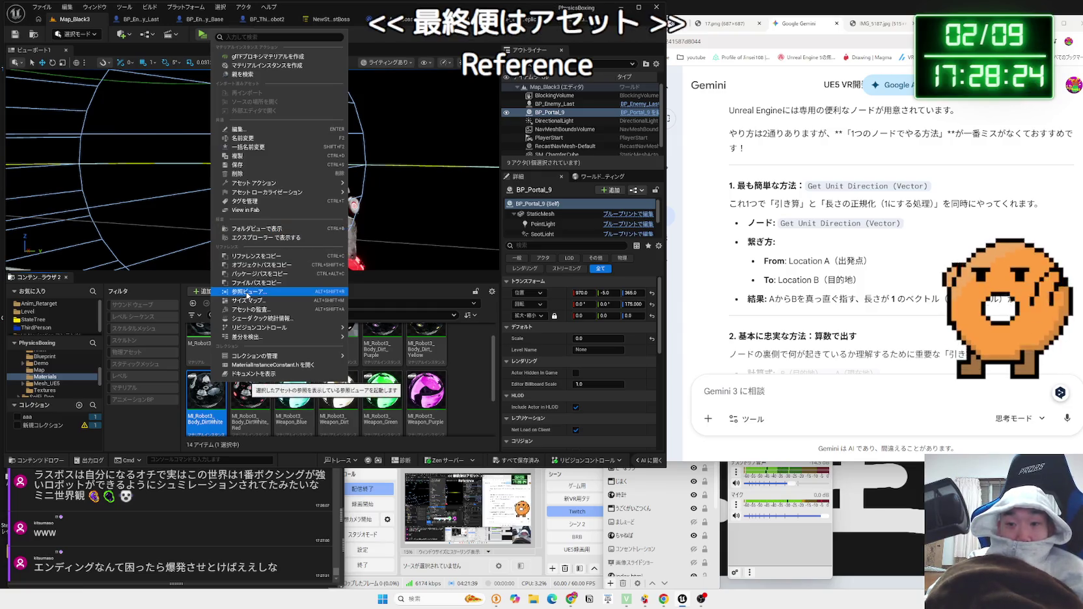
- Clear both editor-error warnings from the Message Log, then reopen DirtWhite's actions in Map_Black3
mouse_move(247, 338)
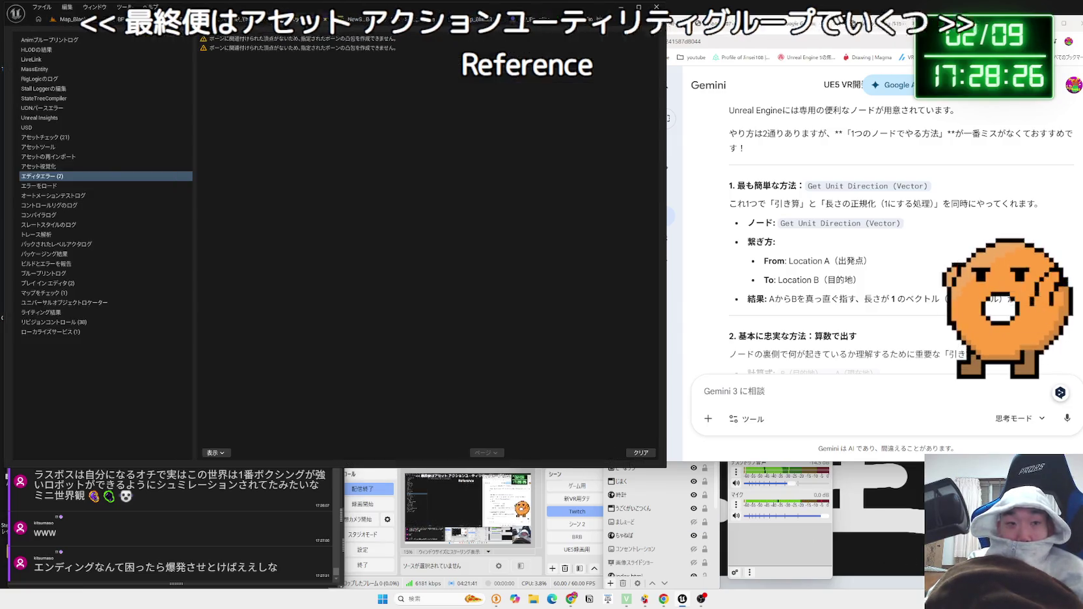
left_click(293, 40)
left_click(308, 48)
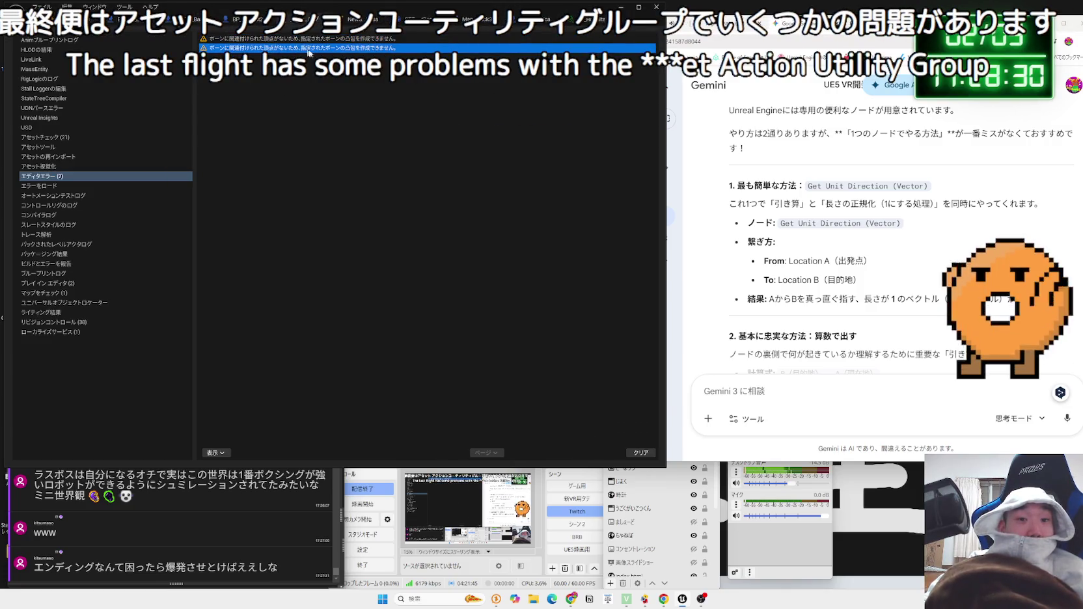
left_click(638, 452)
left_click(75, 19)
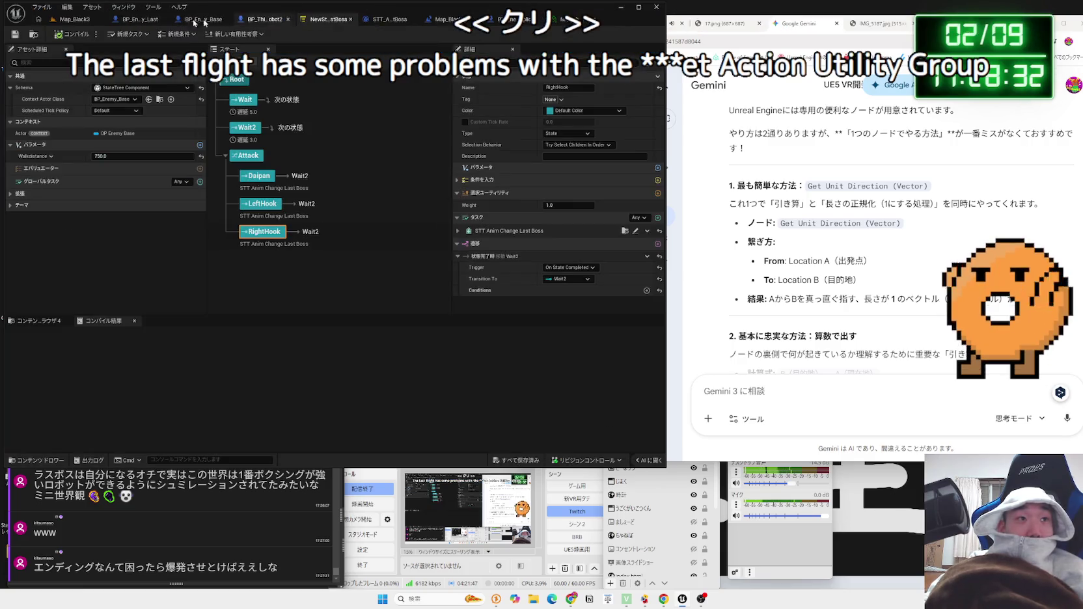
right_click(206, 380)
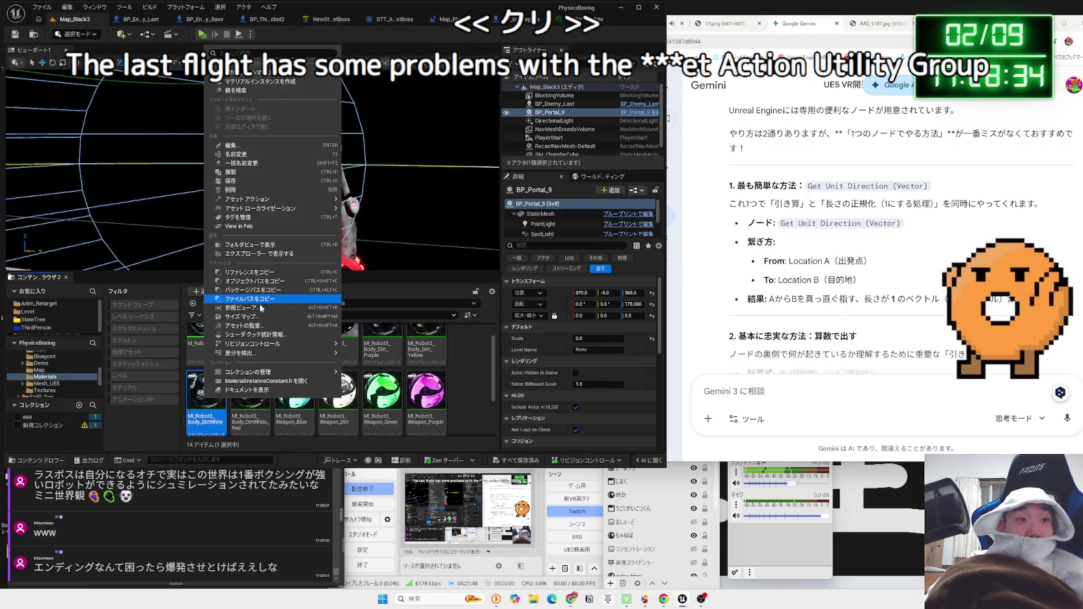
- Check what references DirtWhite in the Reference Viewer, then close it
left_click(259, 306)
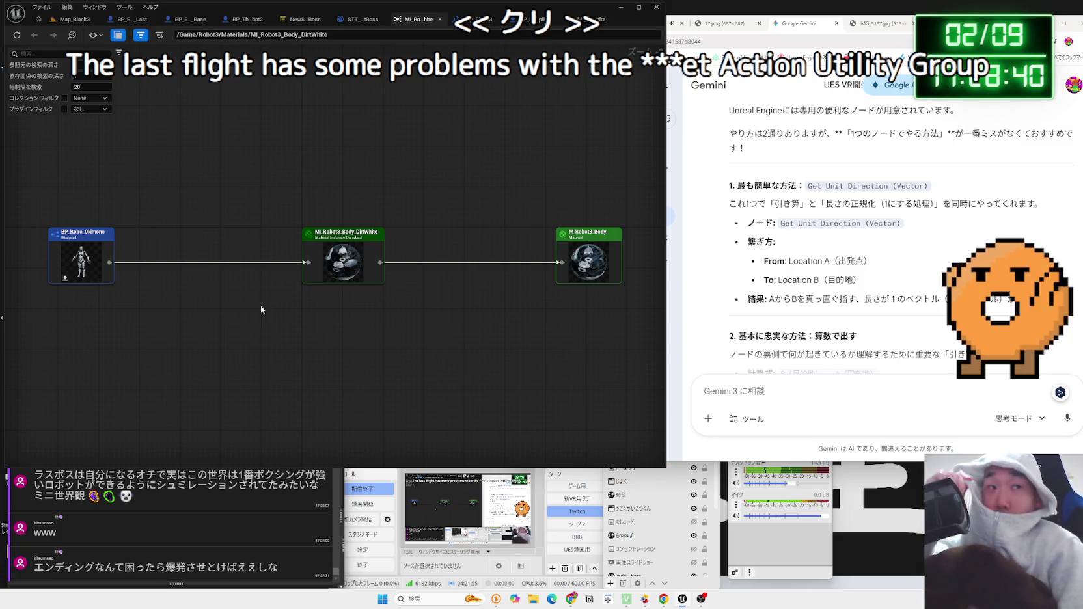
left_click(440, 19)
left_click(74, 19)
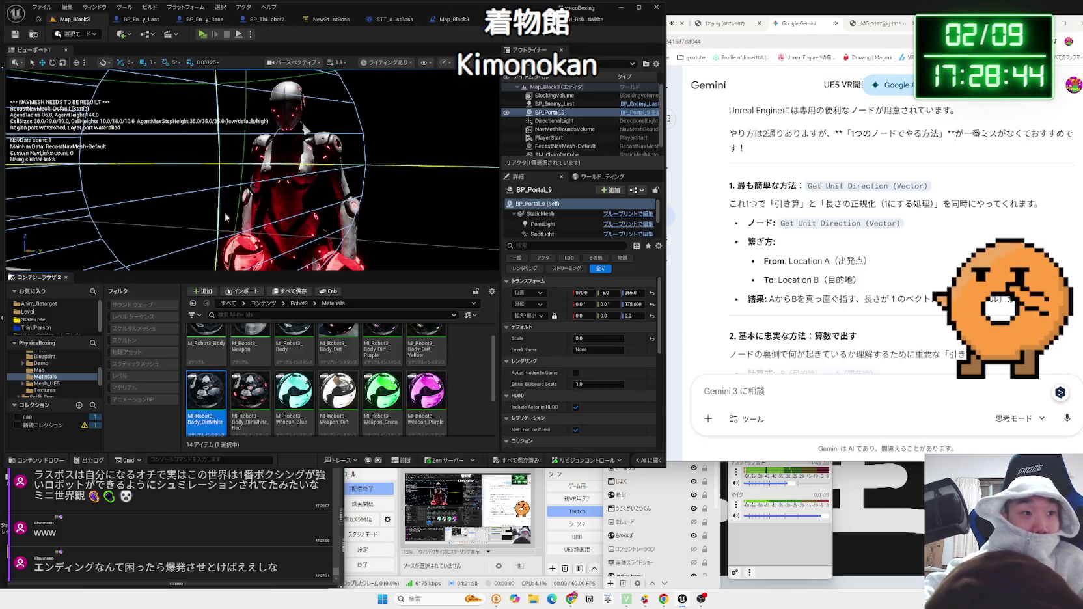
- Create and save a DirtWhite child instance named MI_Robot3_Body_DirtWhite_Blue
right_click(204, 394)
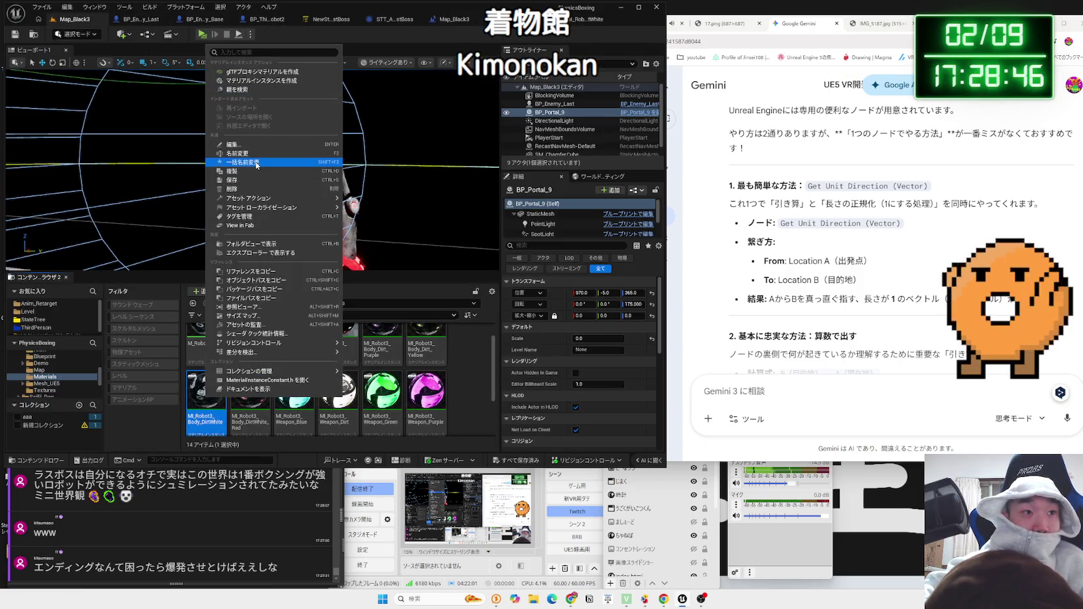
left_click(254, 80)
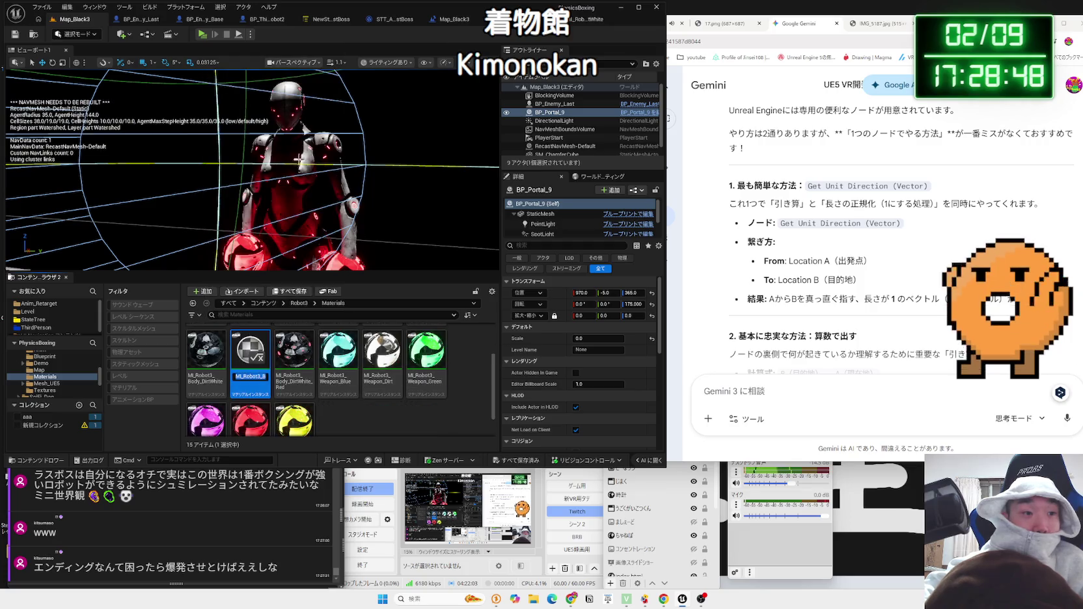
key("Return")
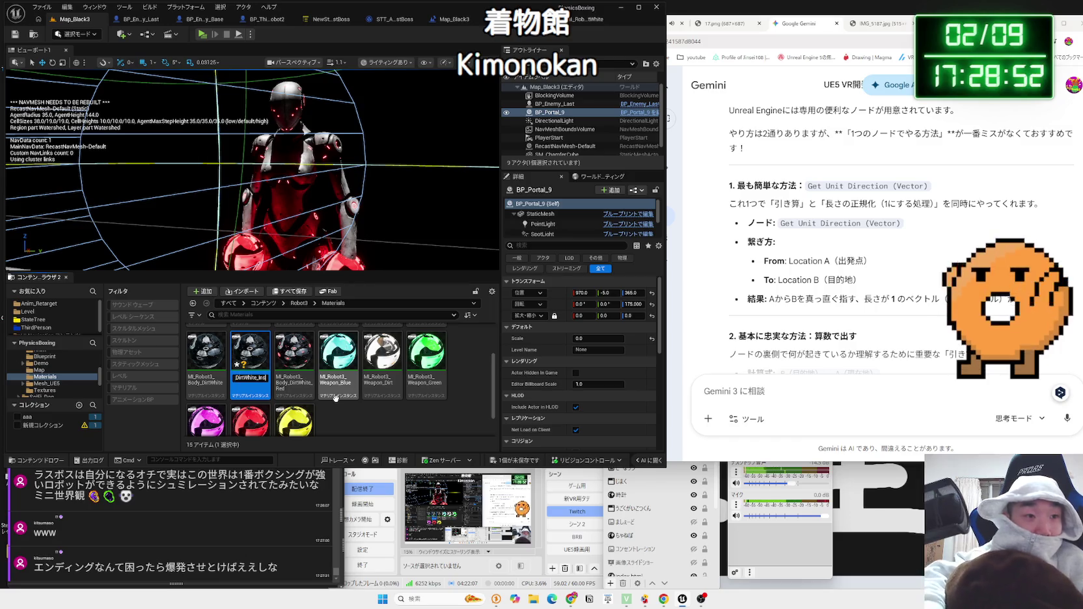
key("Return")
key("ctrl+s")
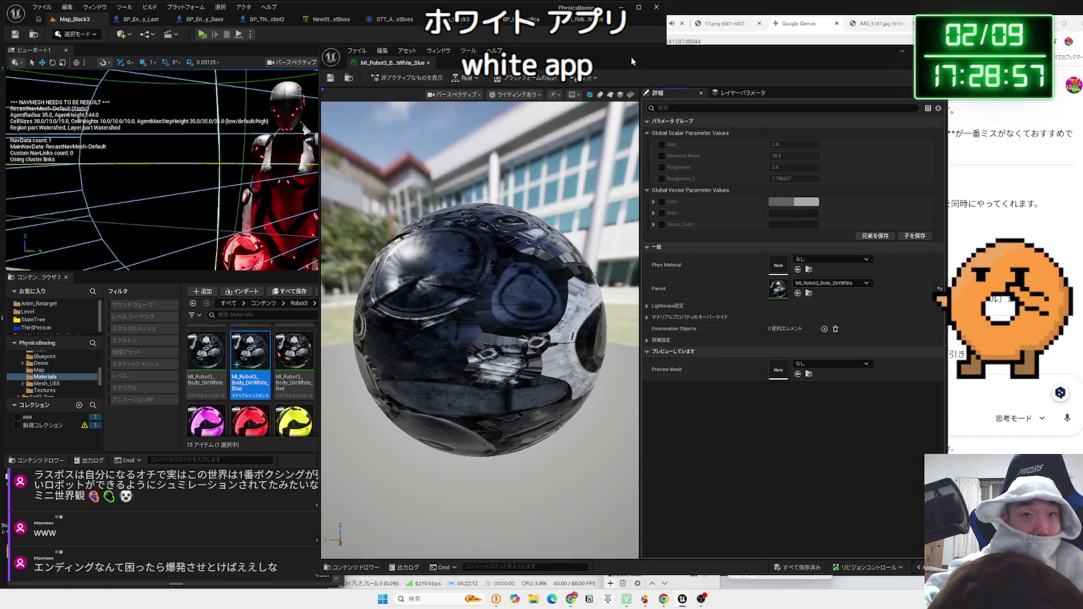
left_click_drag(631, 61, 827, 60)
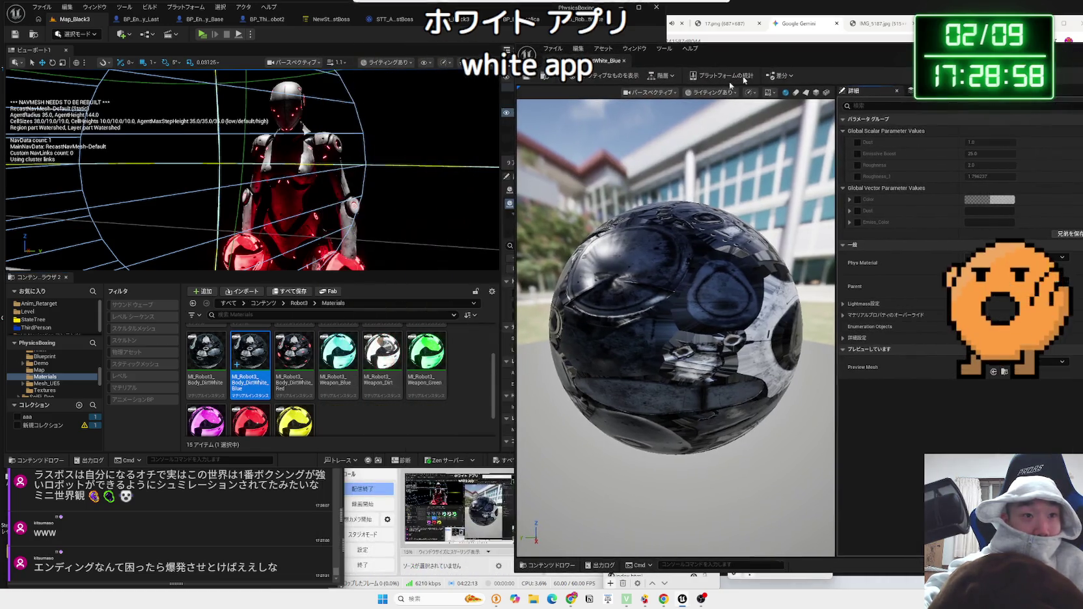
- Open the original body material for comparison and set the new instance's Emiss_Color to cyan
scroll(353, 360, "up", 2)
left_click(305, 359)
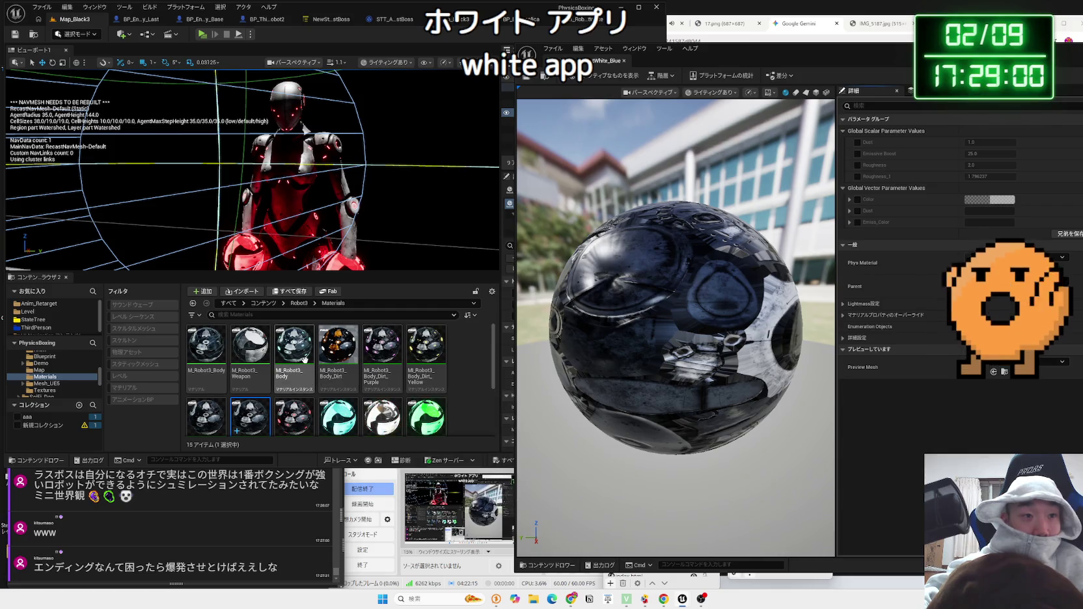
double_click(305, 360)
mouse_move(726, 65)
left_mouse_down()
mouse_move(721, 37)
mouse_move(760, 37)
left_mouse_up()
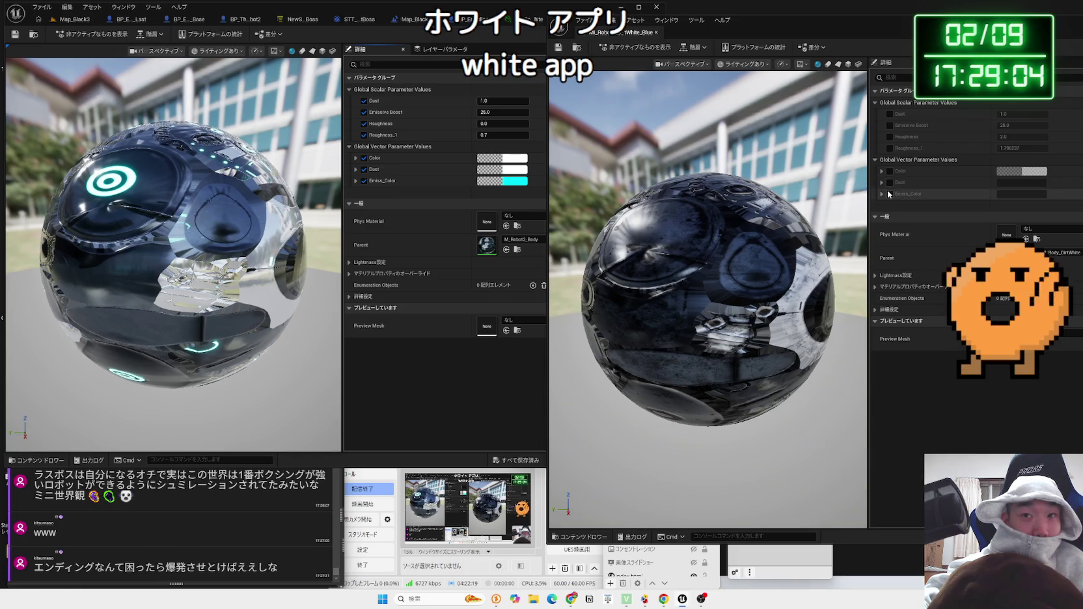
left_click(1013, 196)
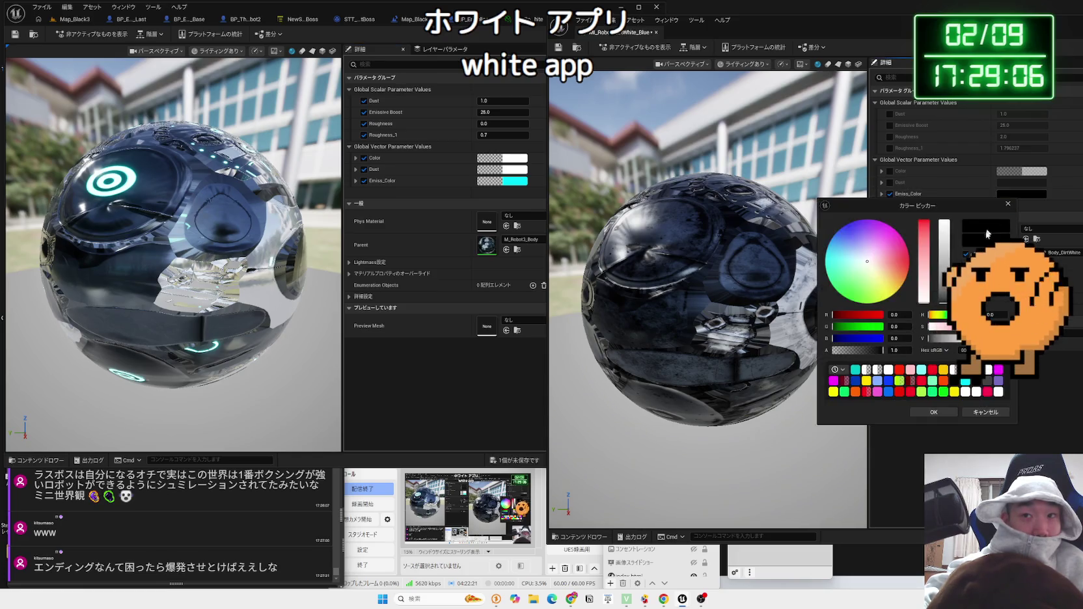
left_click(855, 370)
left_click(514, 180)
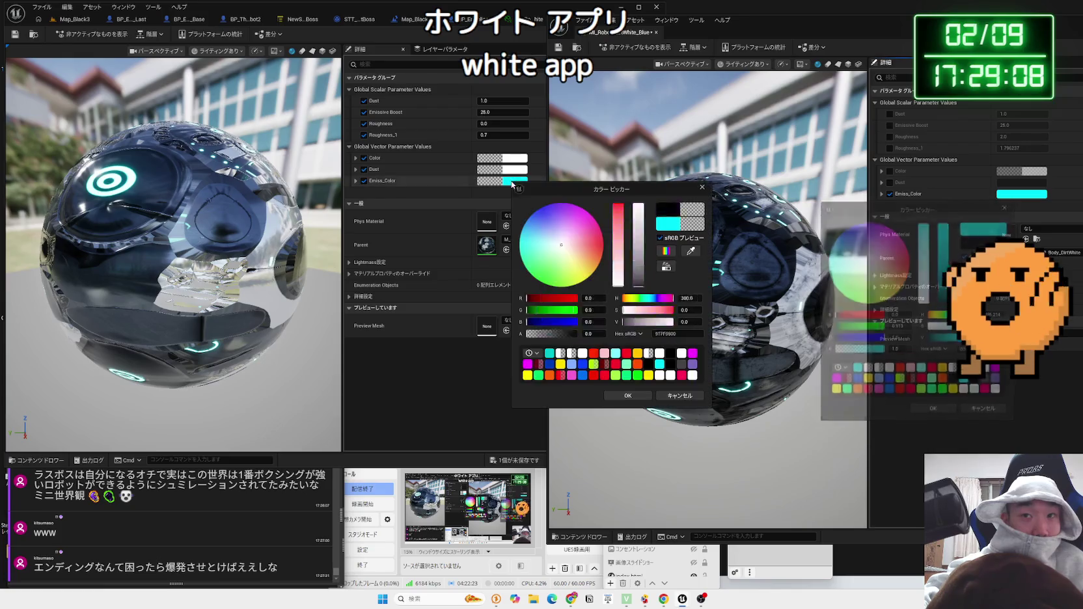
left_click(640, 398)
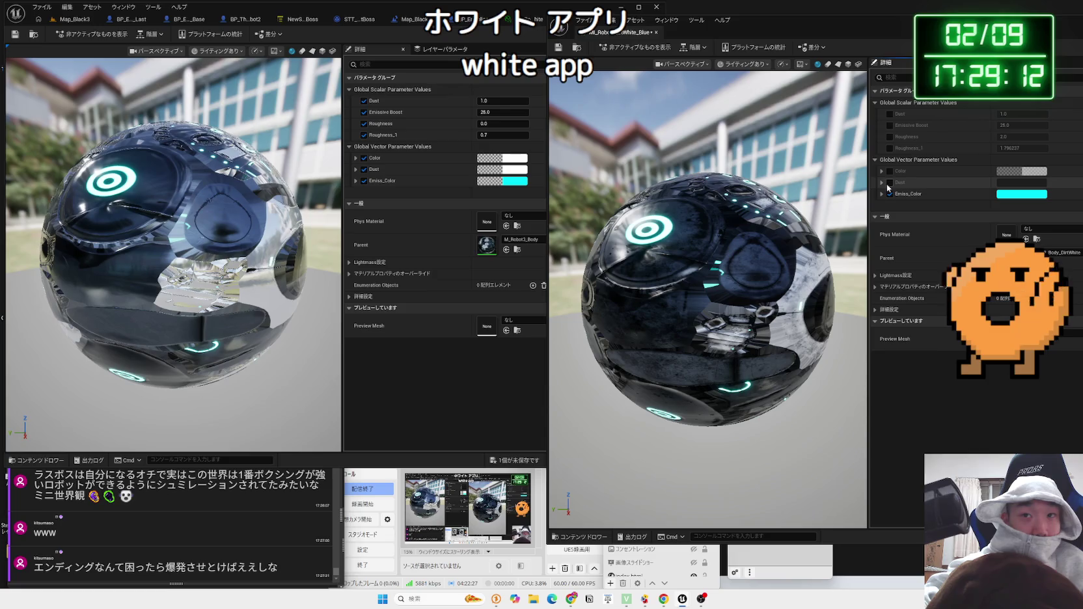
- Try a white Dust colour, discard it, then save and close the White_Blue instance
left_click(1013, 189)
mouse_move(946, 254)
left_mouse_down()
mouse_move(947, 189)
mouse_move(945, 280)
mouse_move(948, 207)
mouse_move(957, 297)
left_mouse_up()
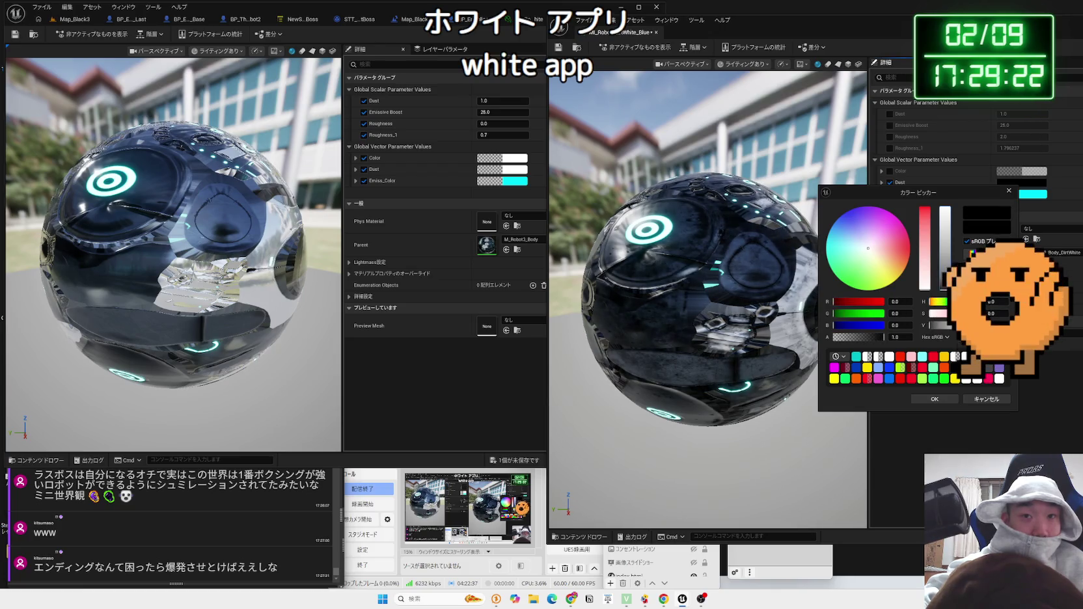
left_click(987, 400)
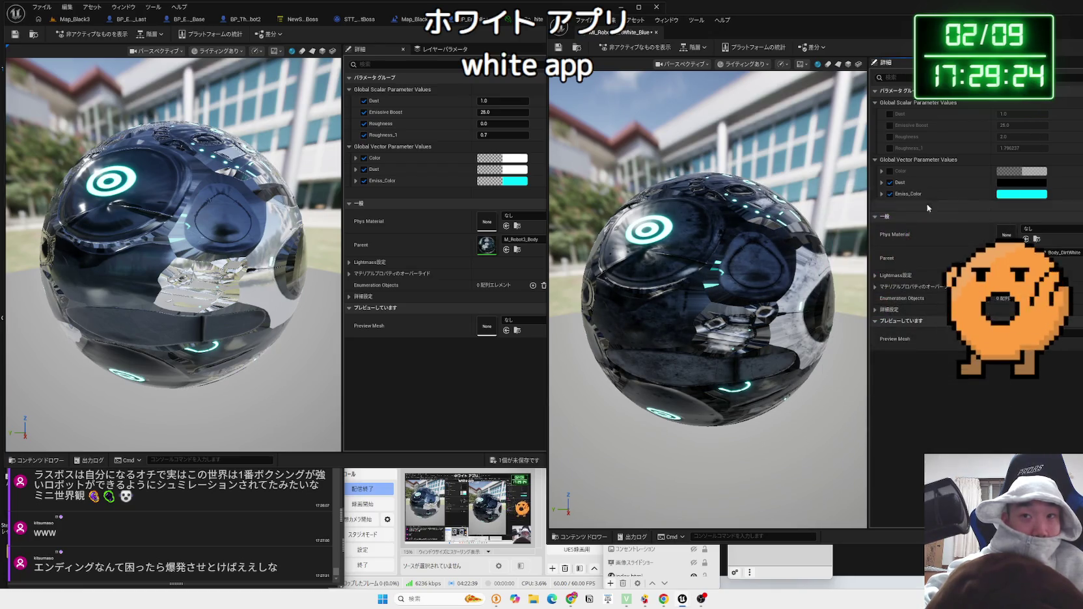
left_click(559, 47)
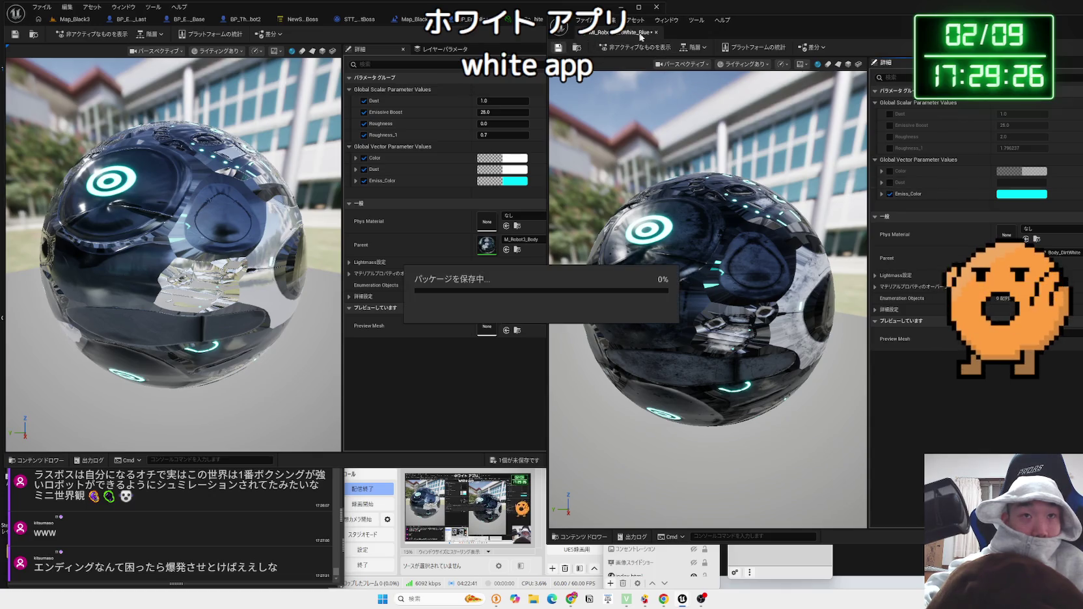
left_click(655, 32)
left_click(188, 19)
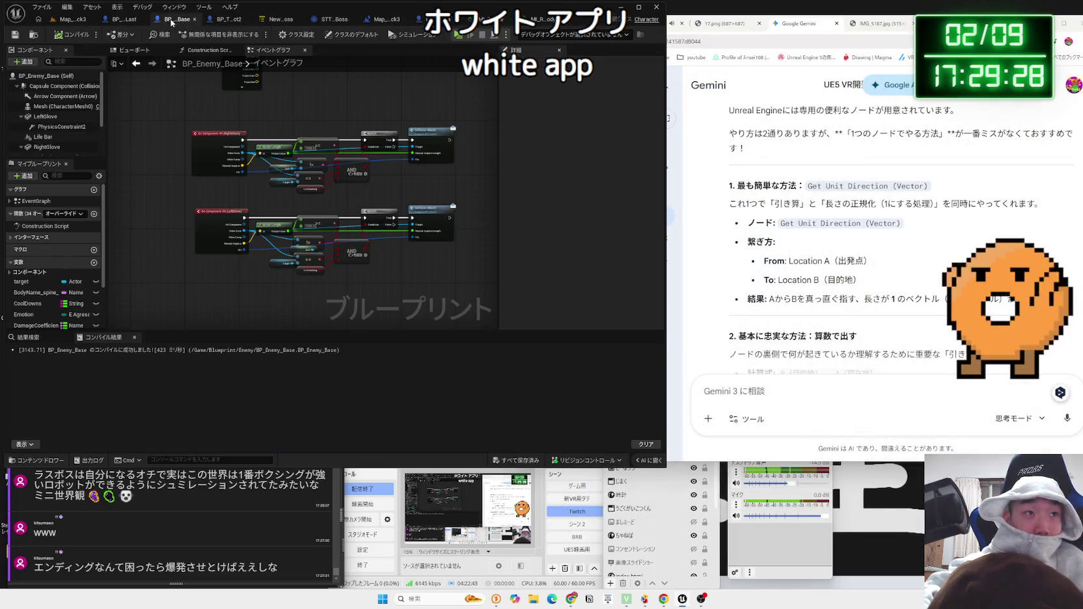
- Search 'blue dirt' for the Replica mesh's Element 0 material, apply Body_DirtWhite_Blue, and save
left_click(430, 26)
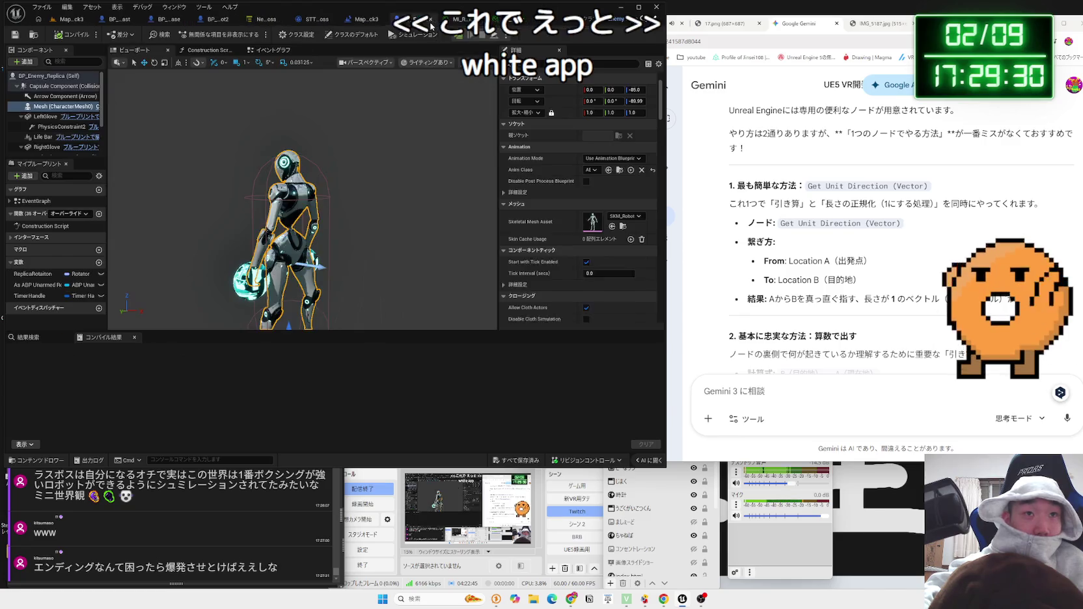
left_click(636, 263)
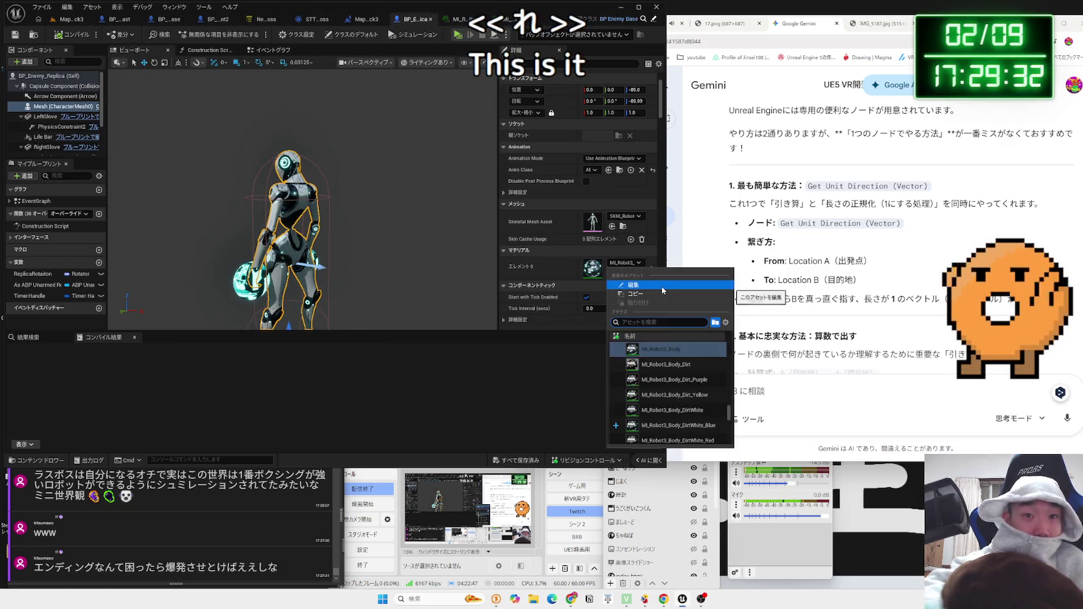
type("blue dirt")
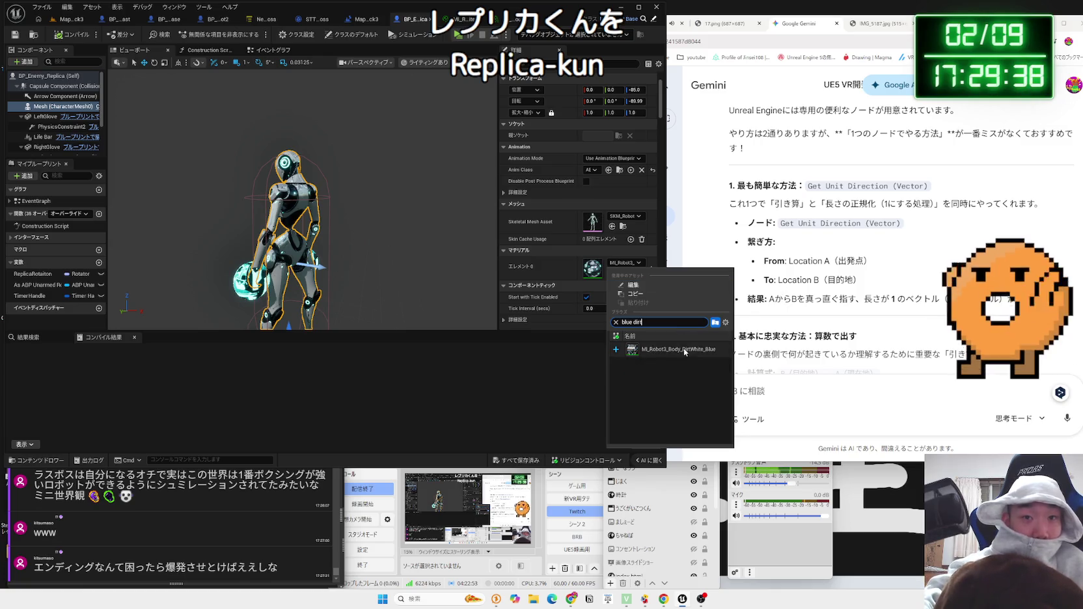
left_click(684, 352)
scroll(303, 195, "up", 5)
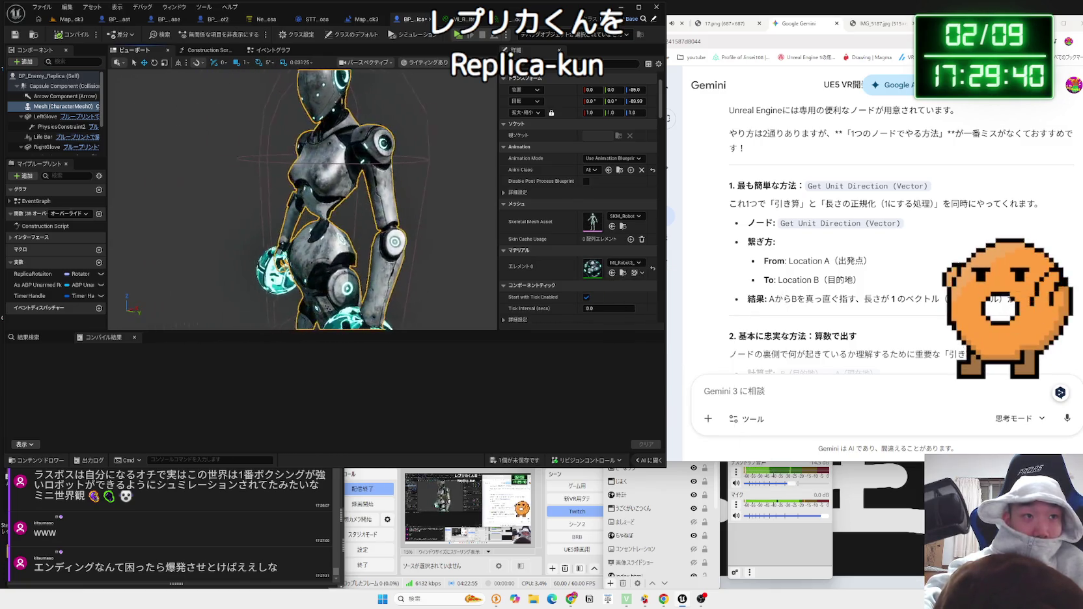
scroll(303, 196, "down", 3)
left_click_drag(302, 195, 325, 235)
left_click(521, 451)
left_click(546, 406)
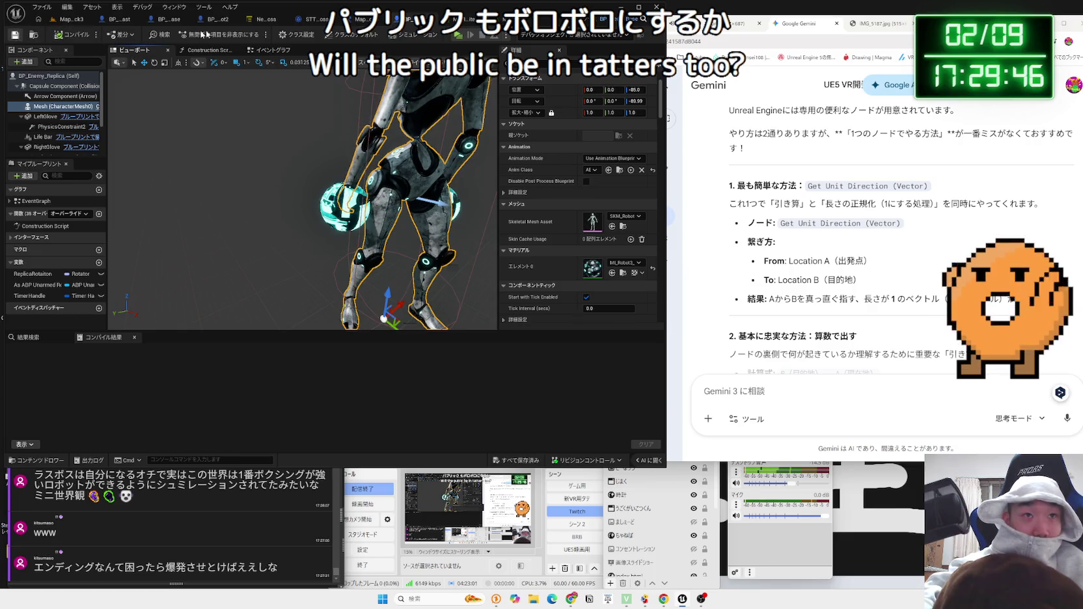
left_click(141, 20)
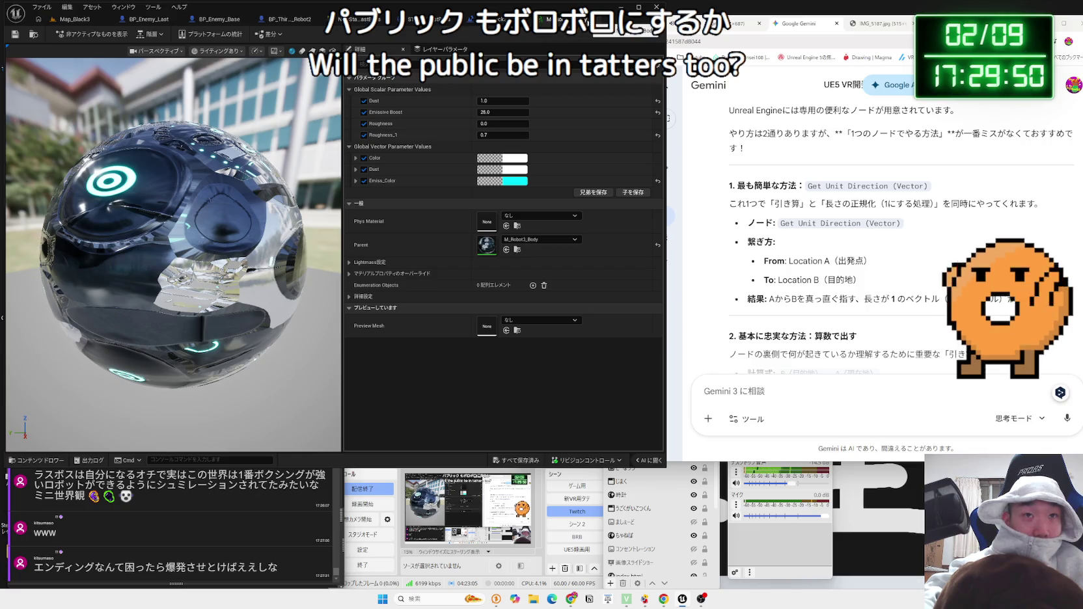
left_click(355, 22)
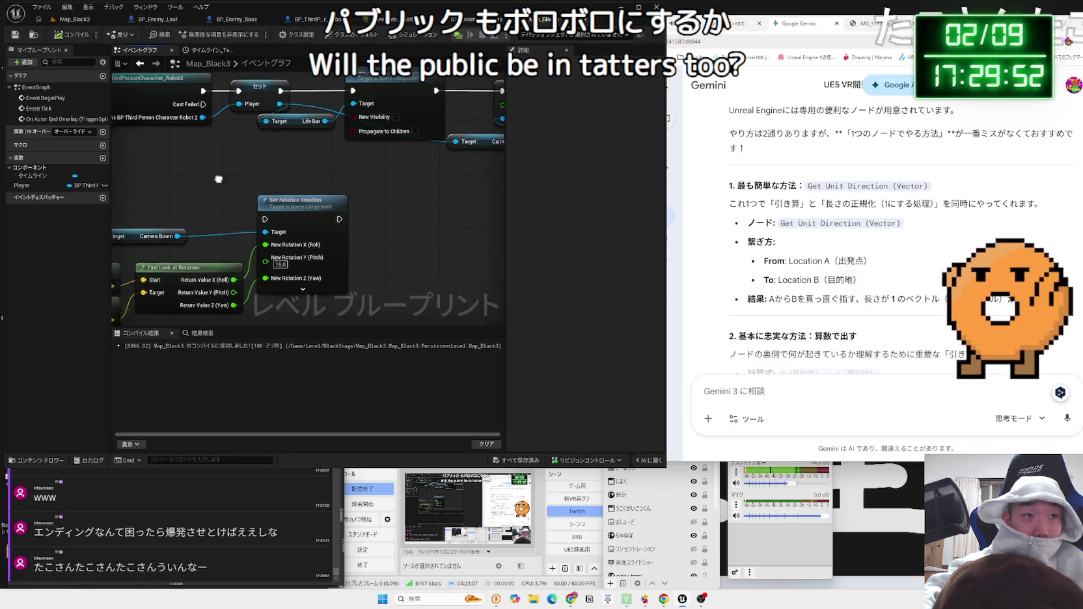
- Delete the Camera Boom rotation nodes and the Event Tick node, then compile the level blueprint
key("Home")
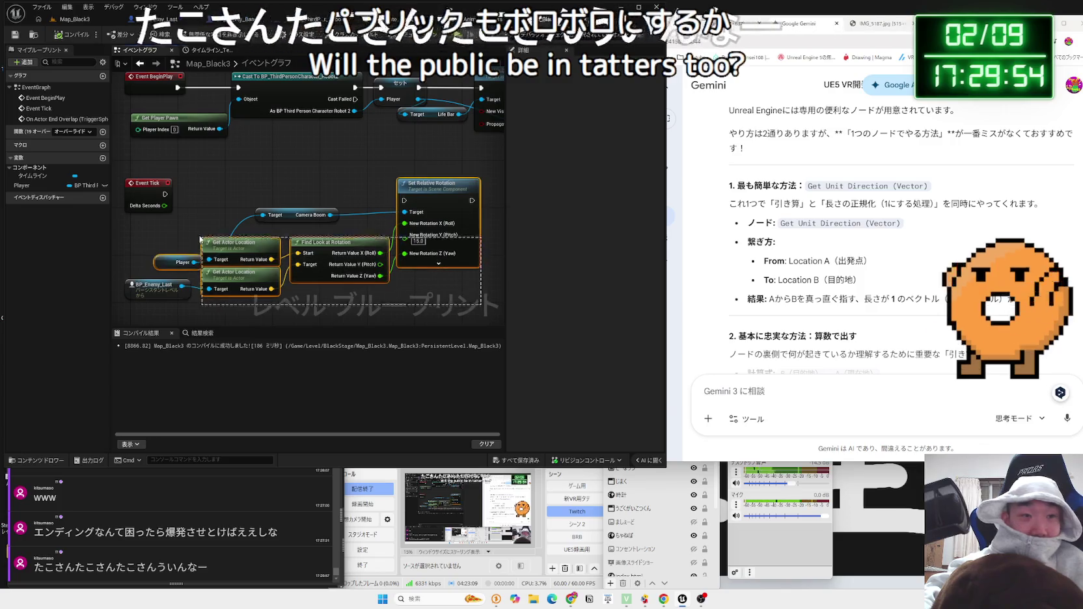
left_click_drag(470, 304, 162, 220)
key("Delete")
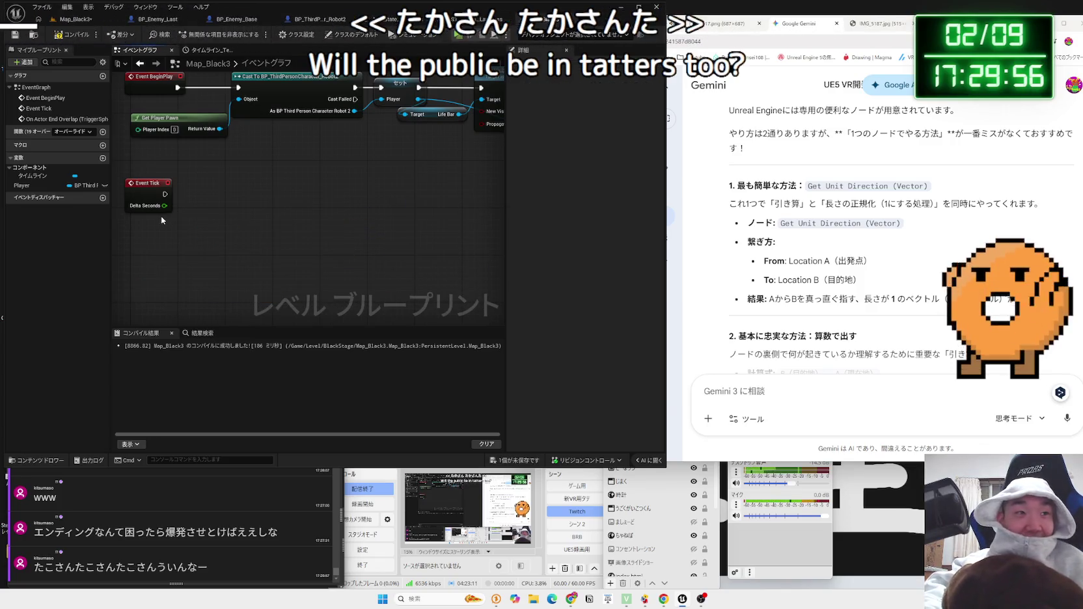
left_click(148, 189)
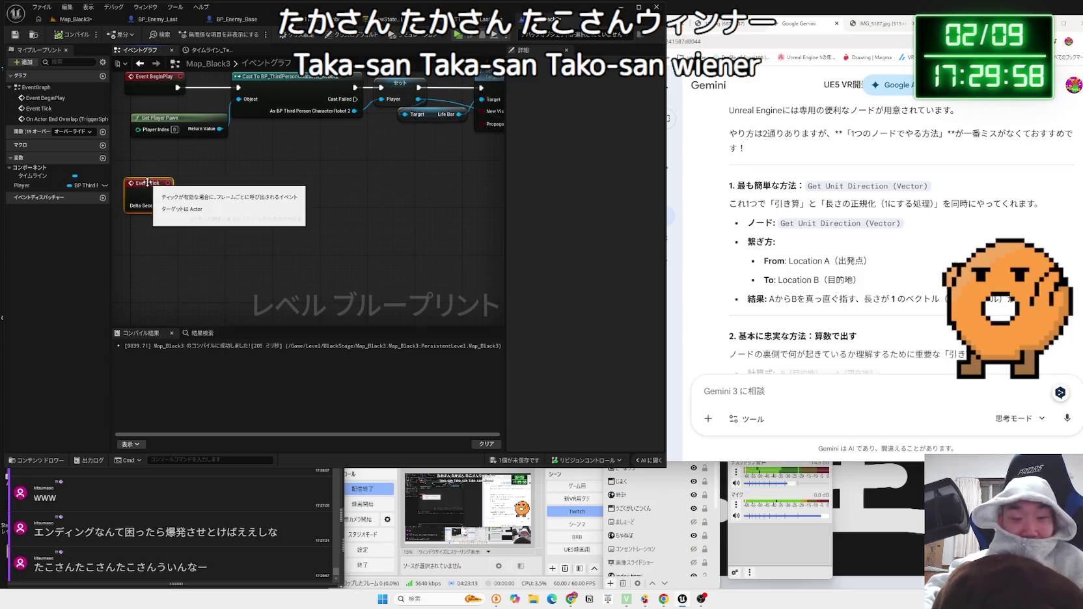
key("Delete")
key("F7")
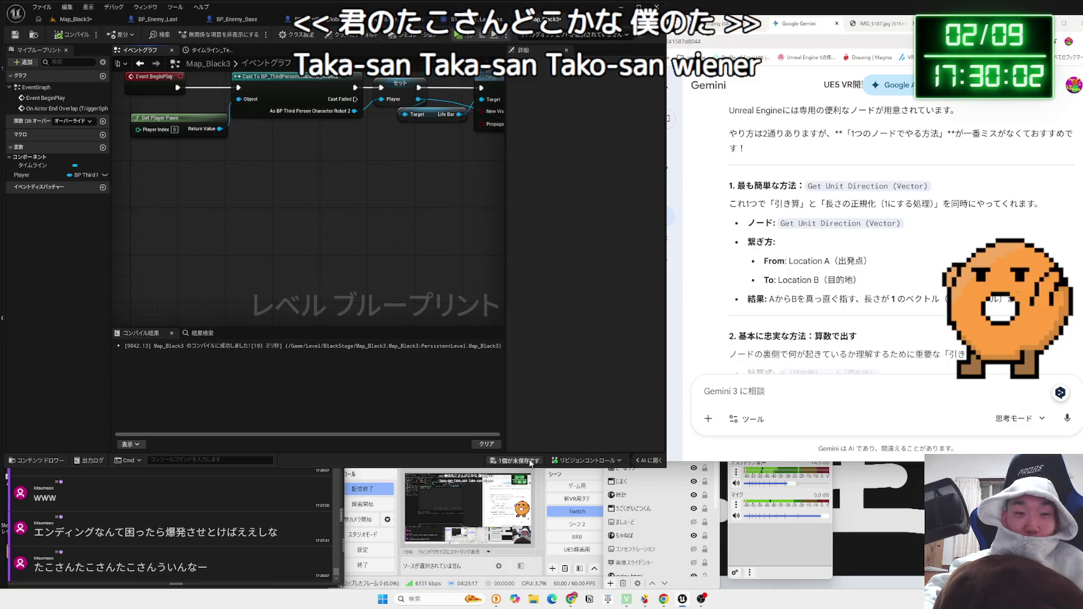
- Save all modified packages and bring up the teal character illustration in the browser
left_click(516, 460)
left_click(604, 395)
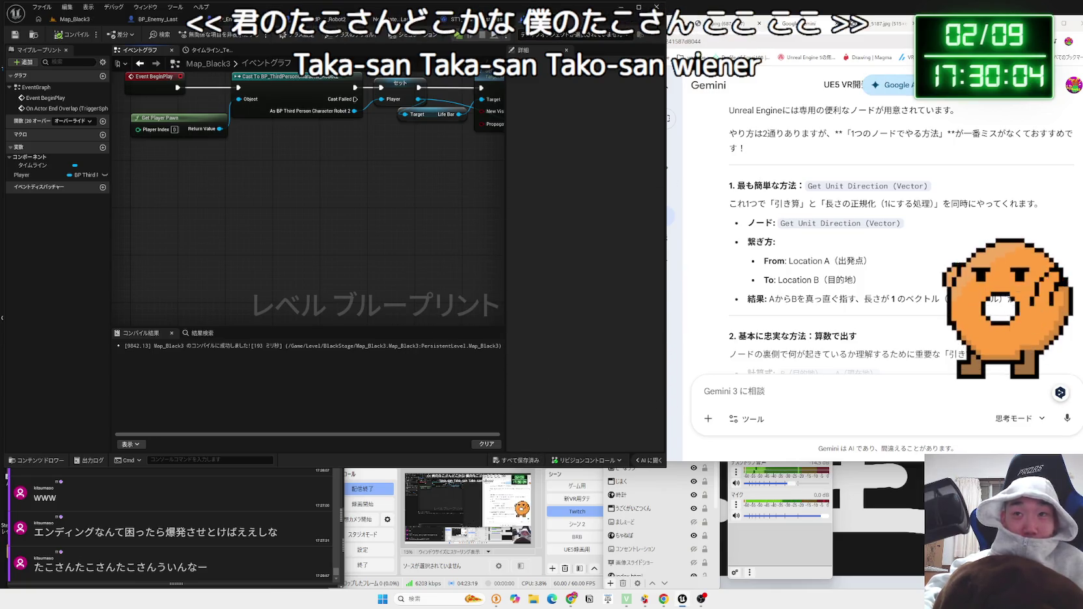
left_click(681, 259)
left_click(870, 26)
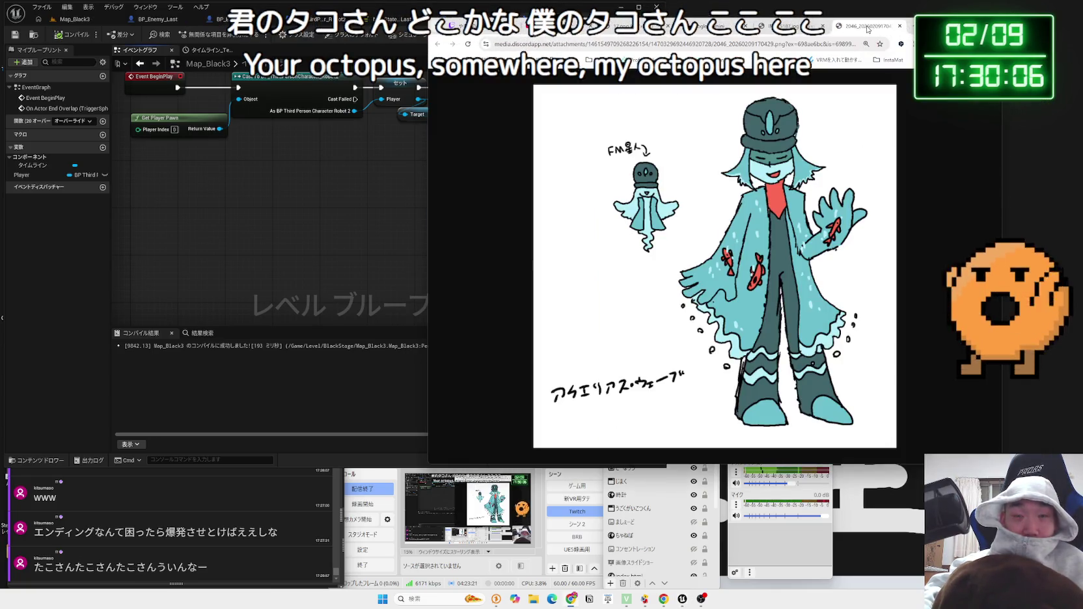
- Flip through the bakery photo, Gemini chat, teal illustration and Valentine illustration tabs
left_click(828, 29)
key("ctrl+shift+Tab")
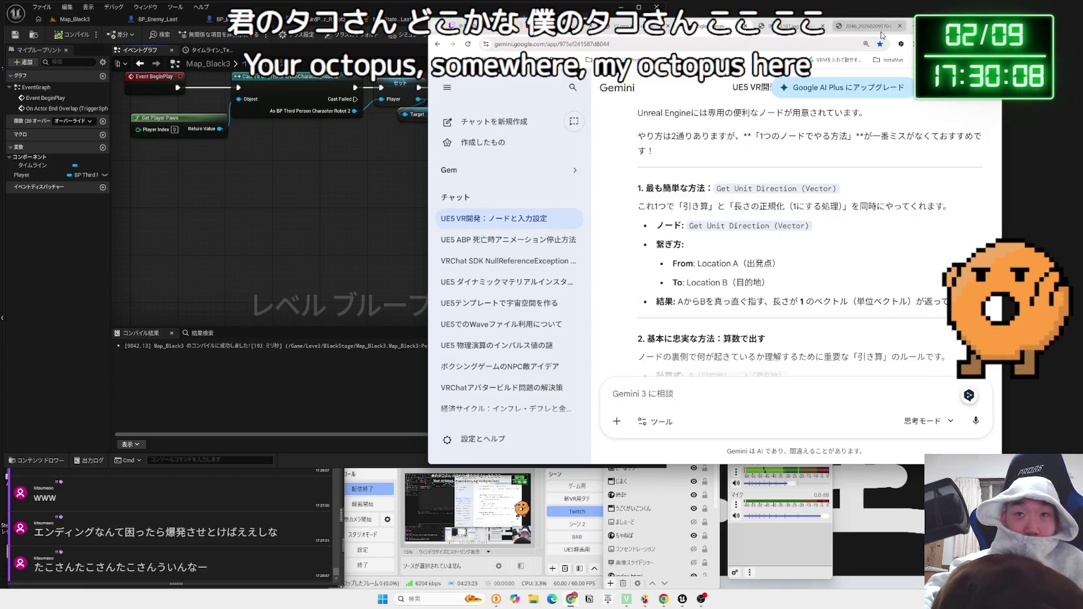
left_click(882, 32)
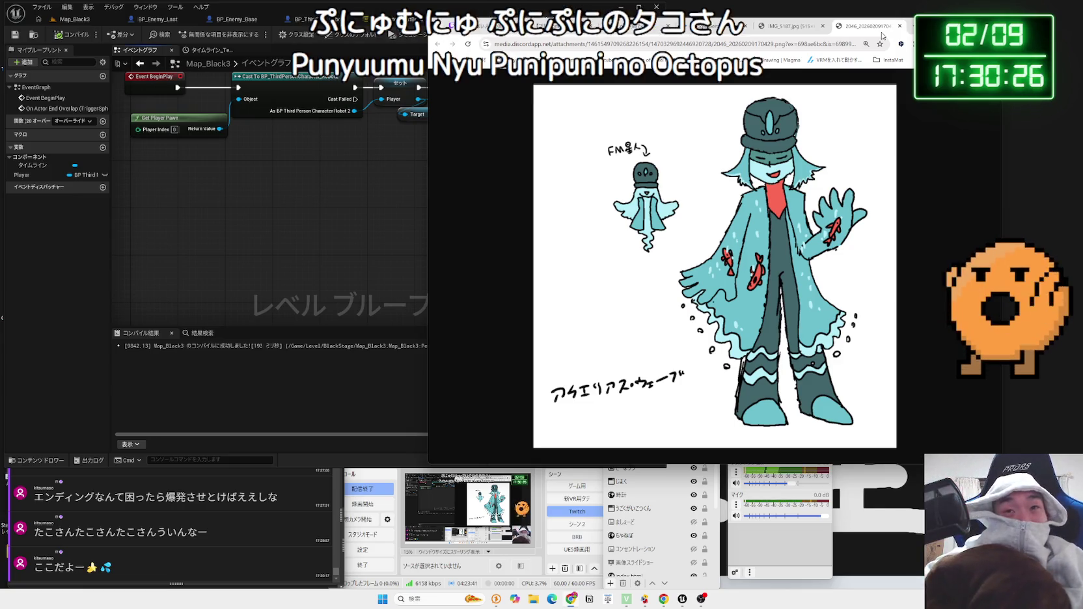
key("ctrl+shift+Tab")
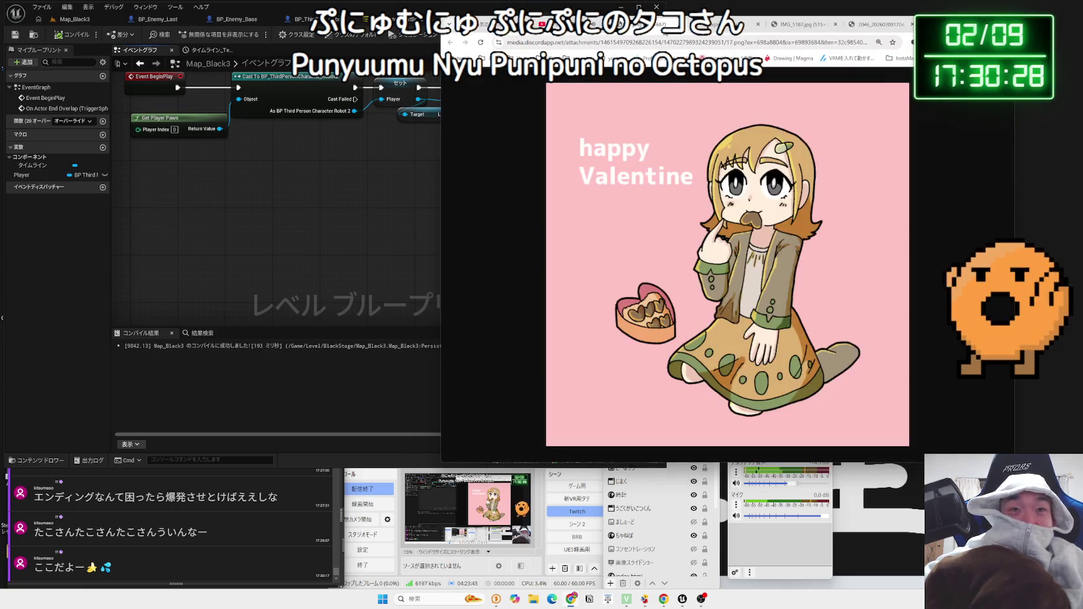
- Shift the browser right and return to the teal drawing beside Unreal, then highlight the chat's flavour words
left_click_drag(651, 25, 730, 28)
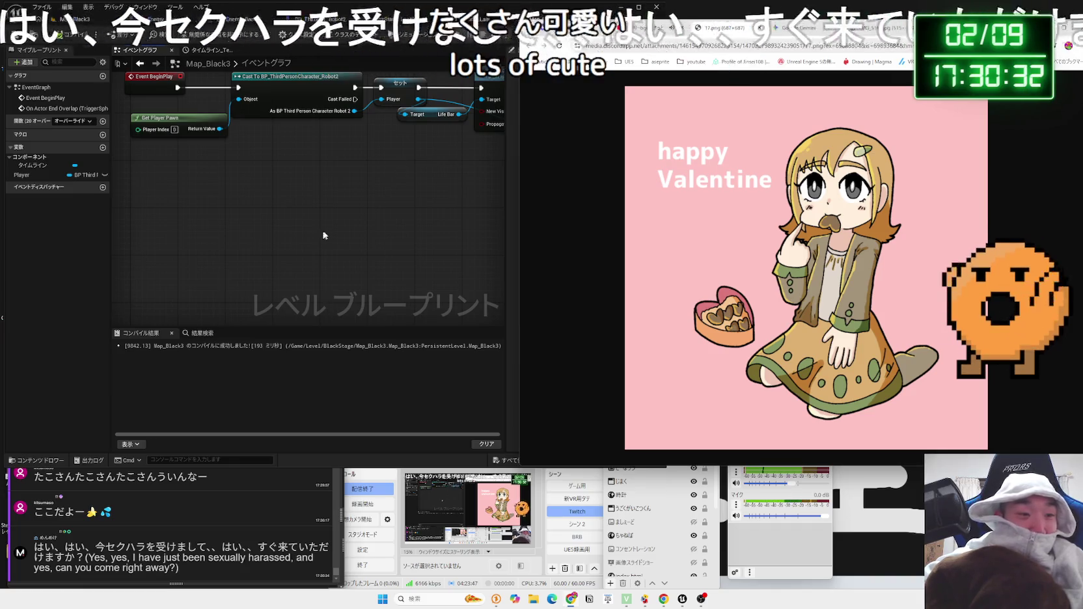
key("ctrl+Tab")
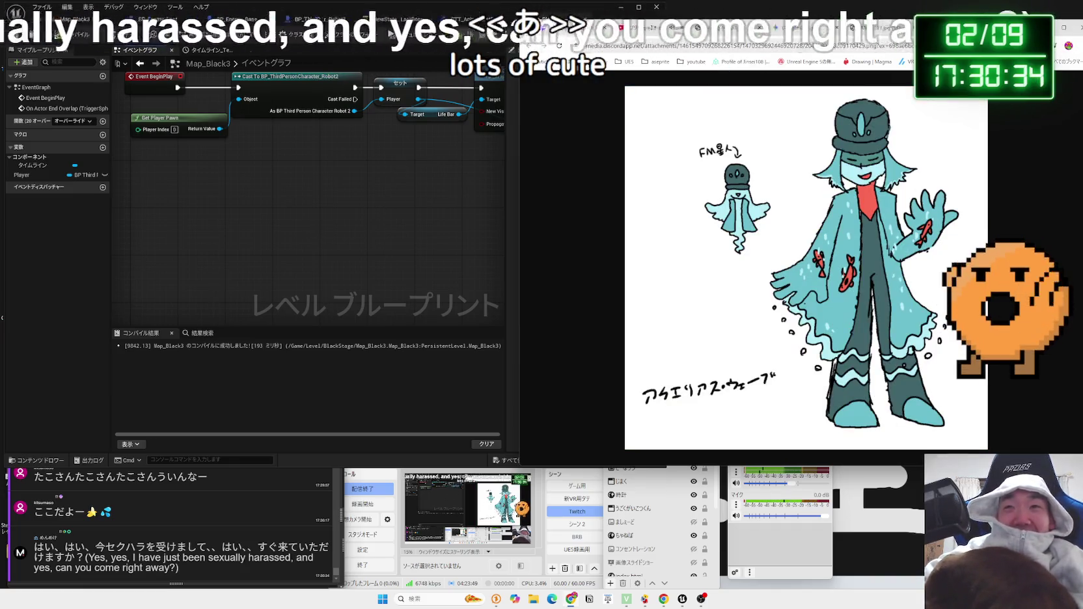
left_click(454, 224)
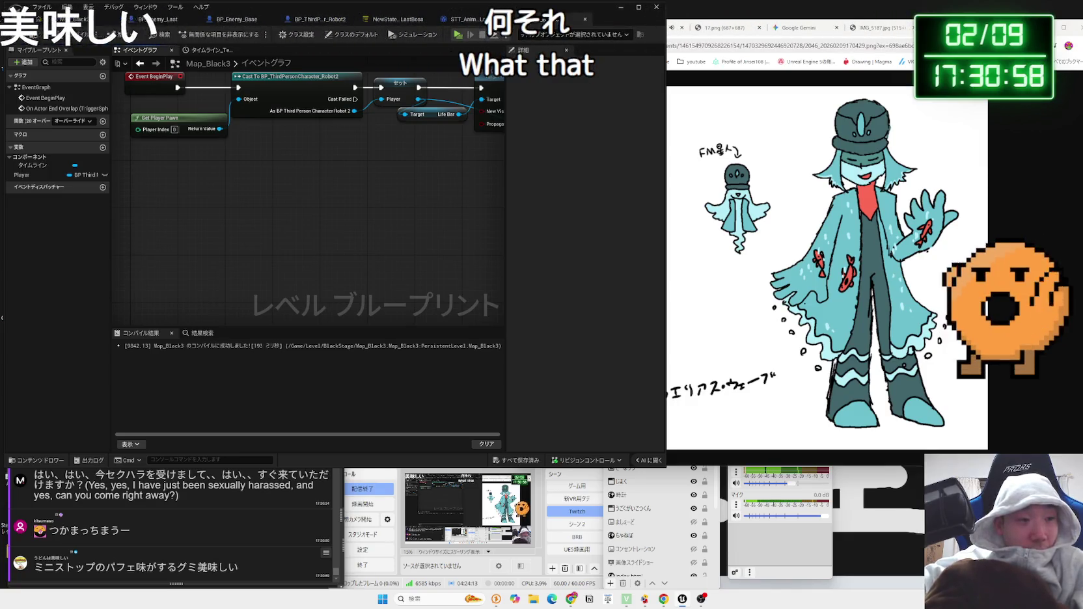
left_click_drag(149, 566, 106, 567)
- Google the chat's パフェ味 gummy and open Ministop's parfait gummy product page
right_click(118, 564)
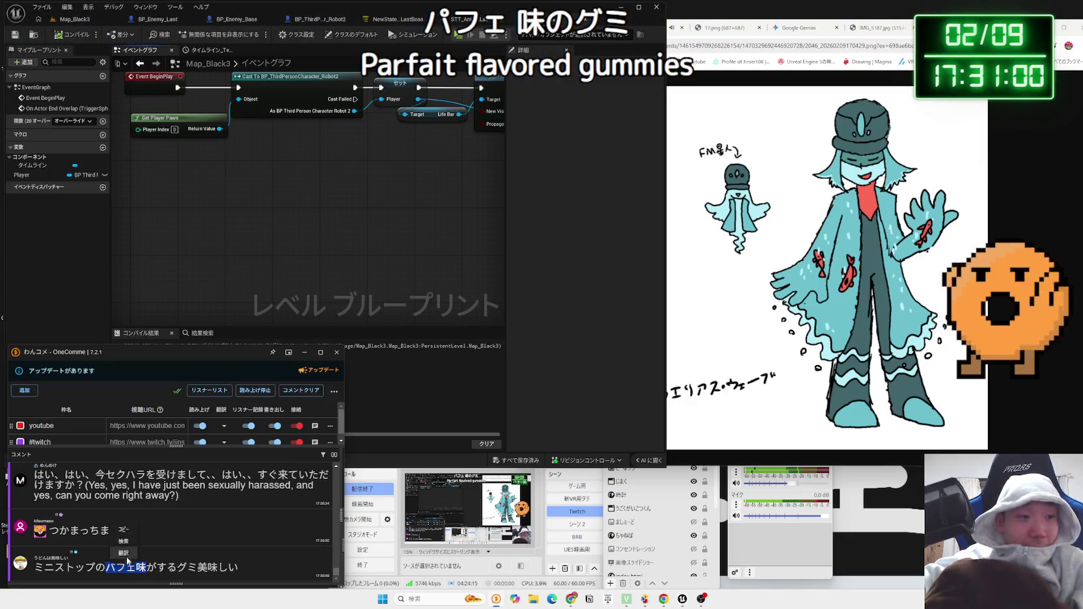
left_click(129, 544)
left_click(692, 92)
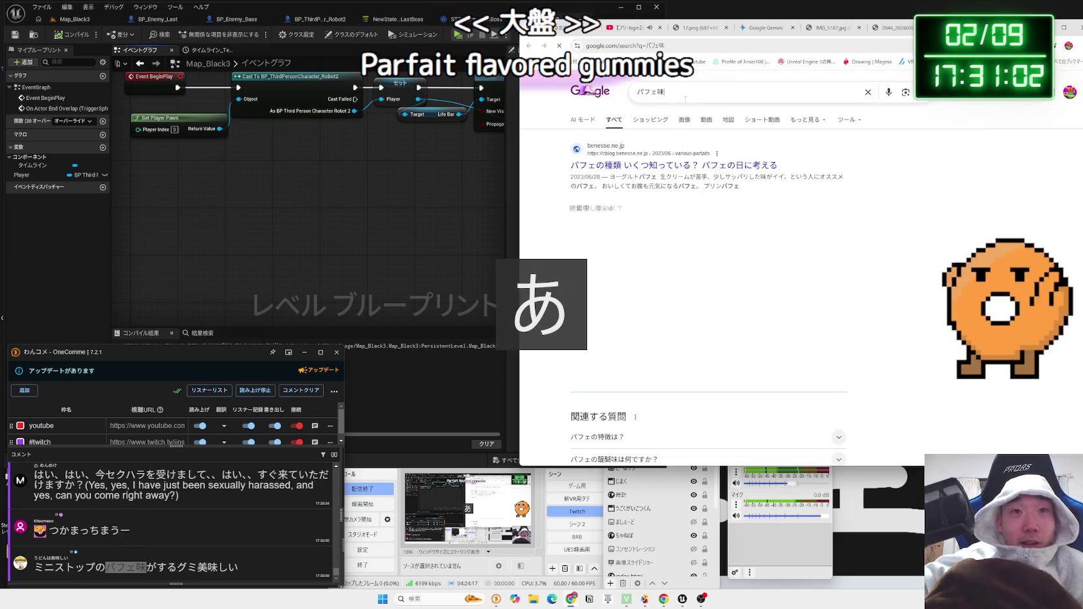
type("　グm")
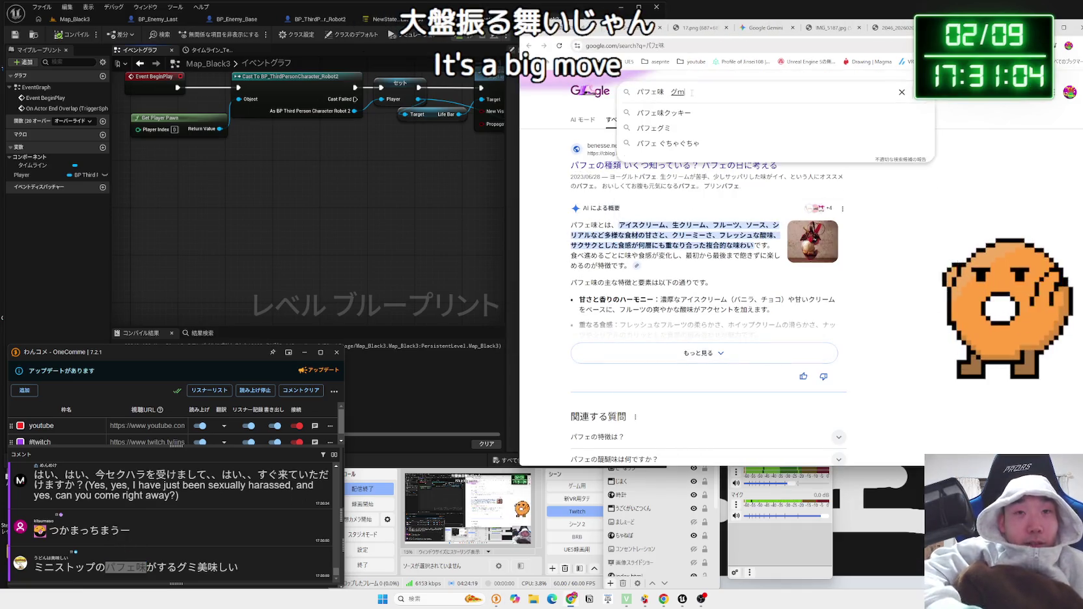
key("Return")
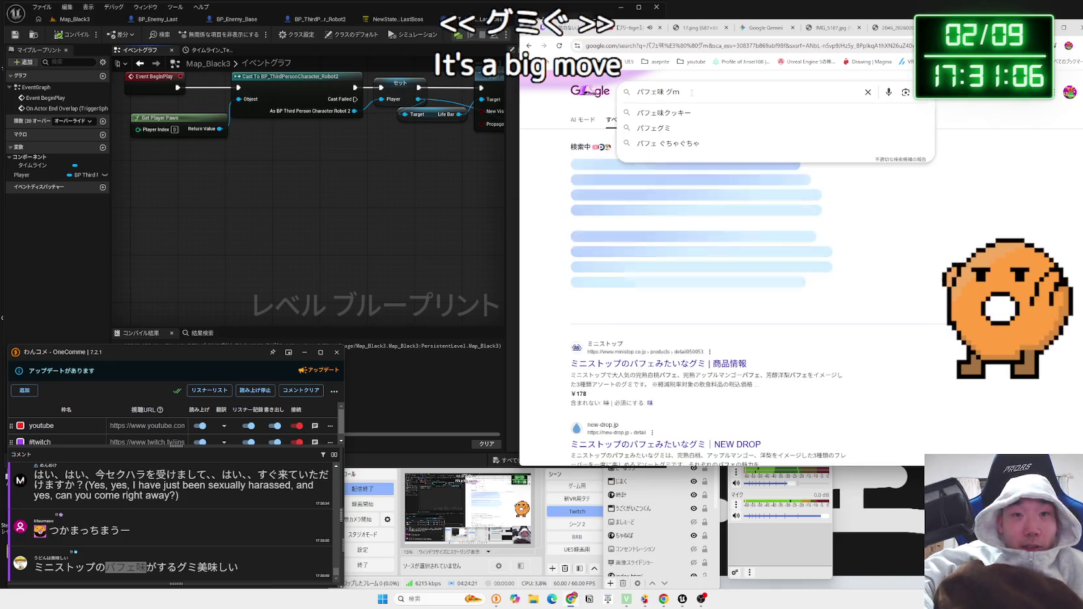
left_click(651, 364)
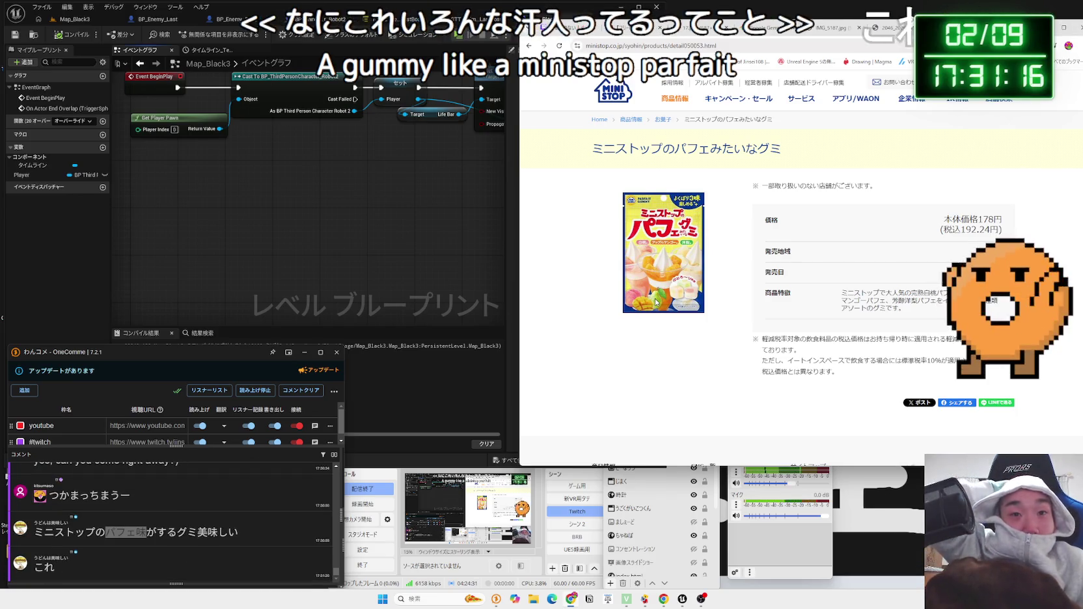
- Zoom the Ministop page to 150%, then return to the Unreal editor
scroll(656, 302, "up", 4)
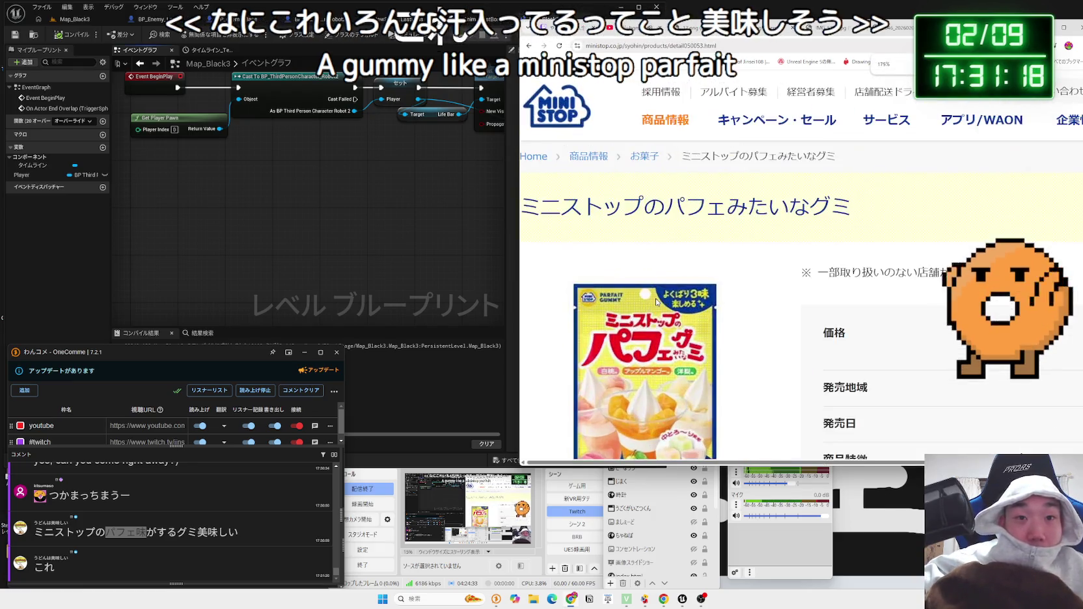
scroll(656, 300, "down", 3)
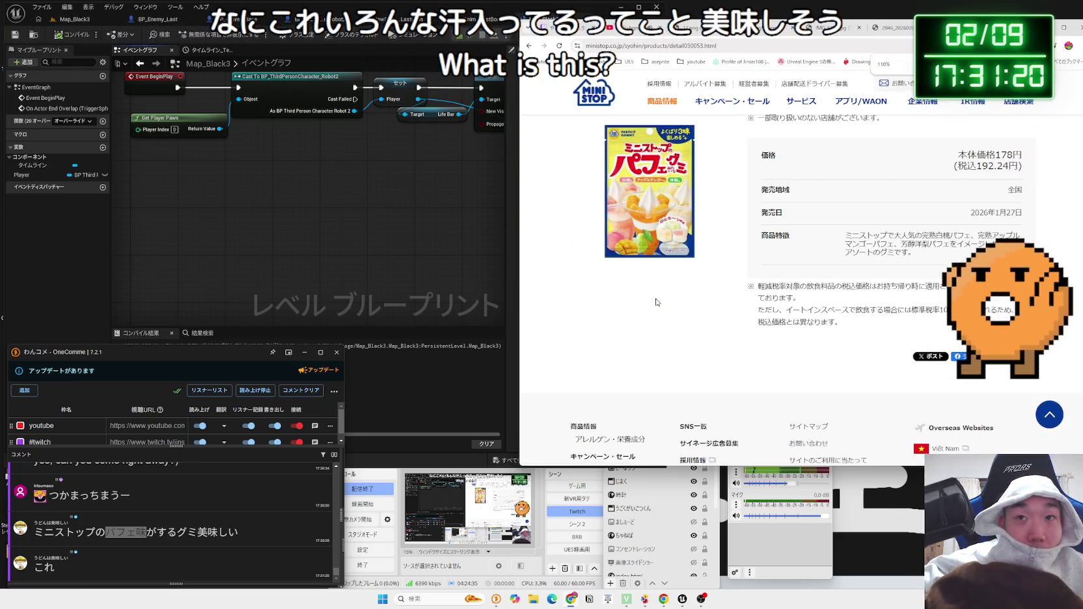
scroll(656, 302, "down", 1)
scroll(656, 302, "up", 2)
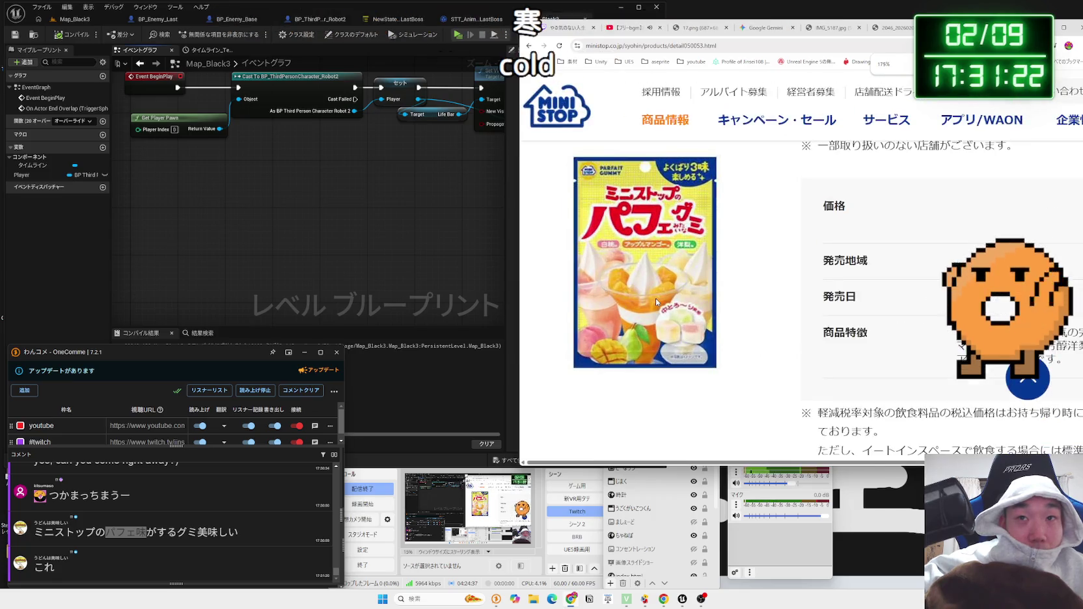
scroll(658, 302, "up", 1)
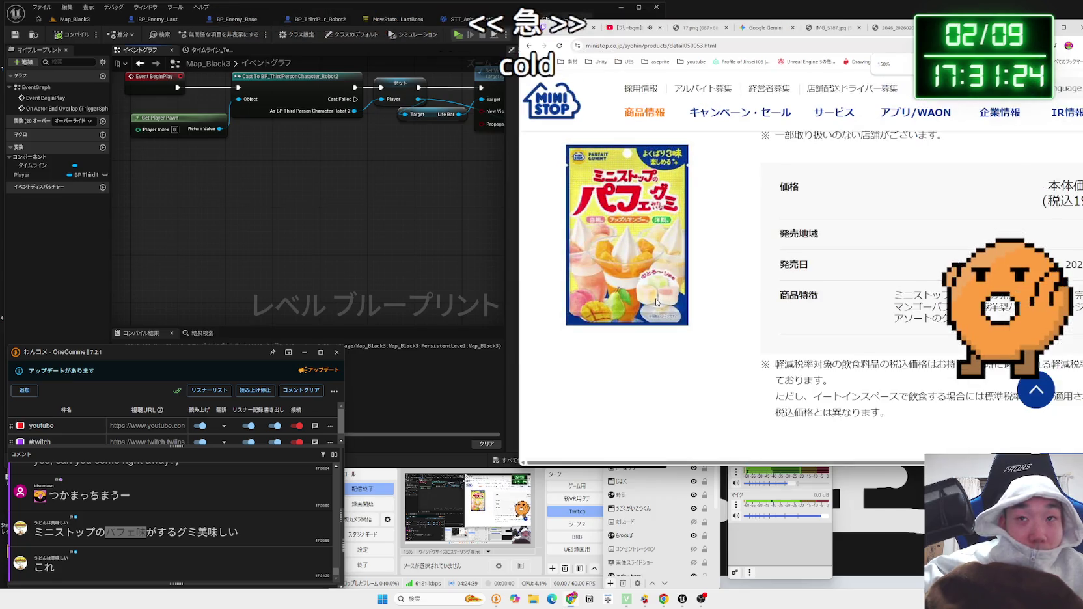
left_click(443, 251)
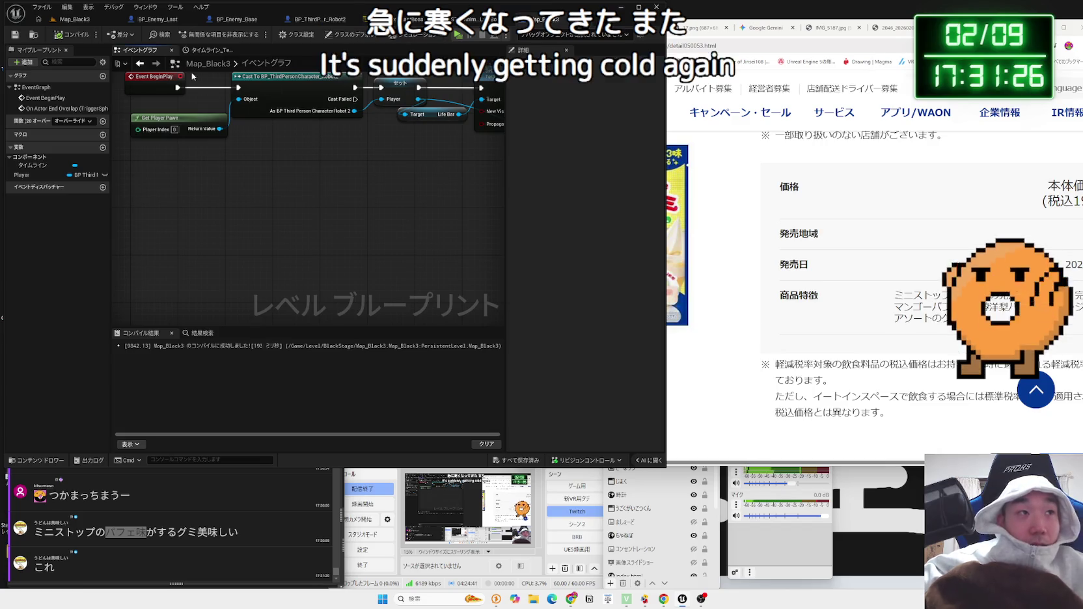
- Playtest Map_Black3 against the red robot with Alt+P, stop it with Esc, and select a content folder
left_click(73, 19)
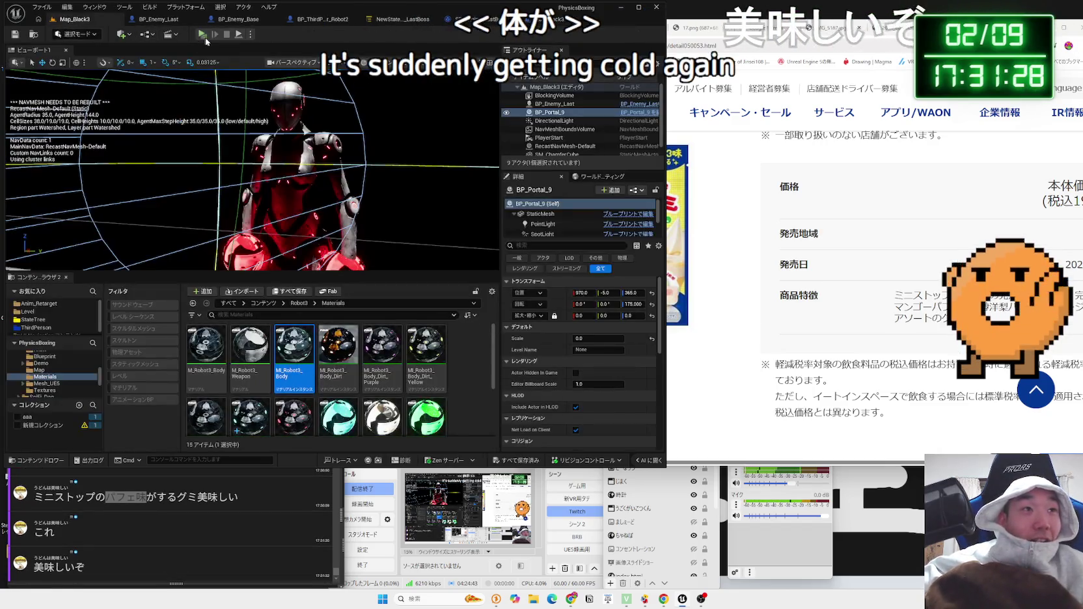
key("alt+p")
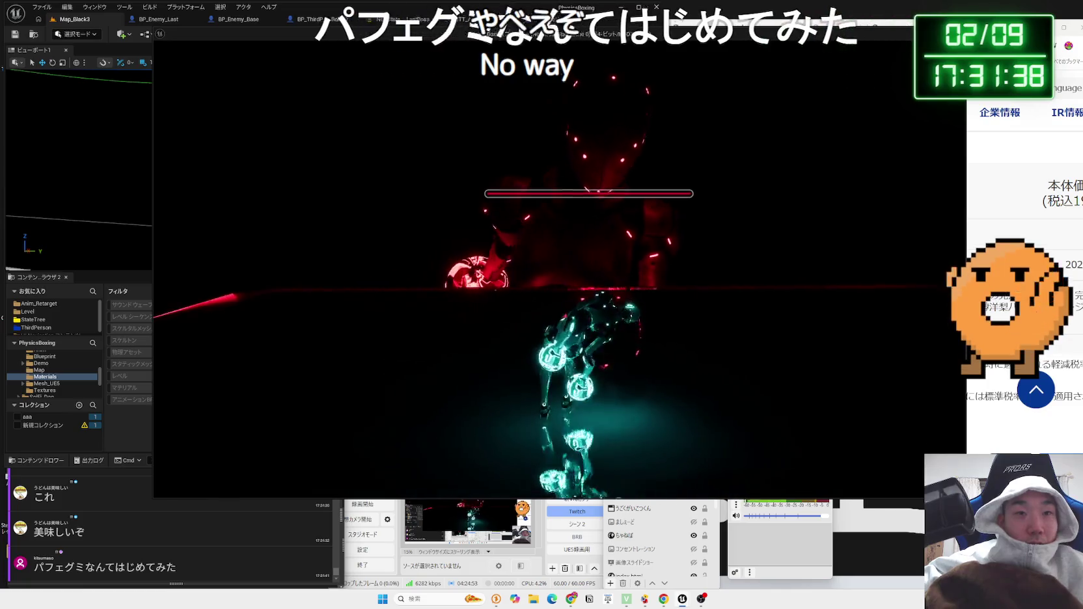
key("Escape")
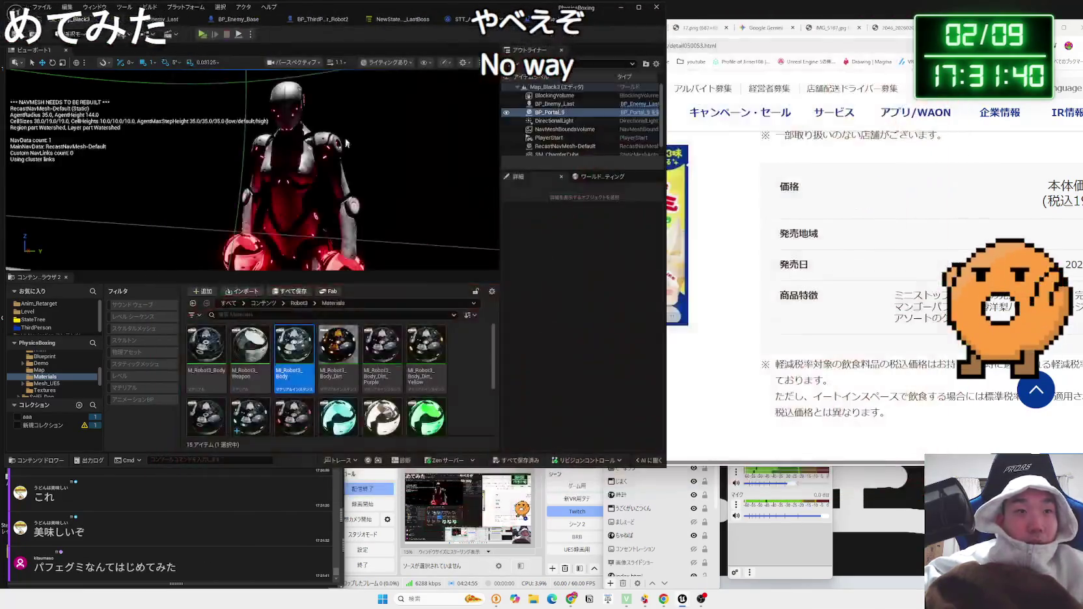
left_click(47, 377)
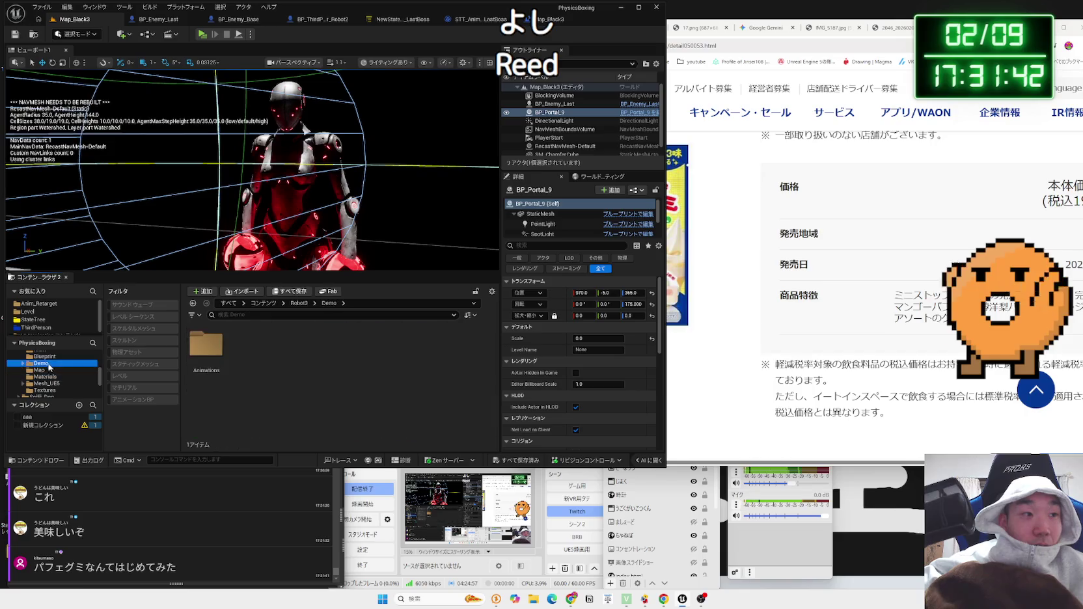
- Navigate the Content Browser to Robot3 > Mesh_UE5 > Full
key("Up")
key("Up")
key("Up")
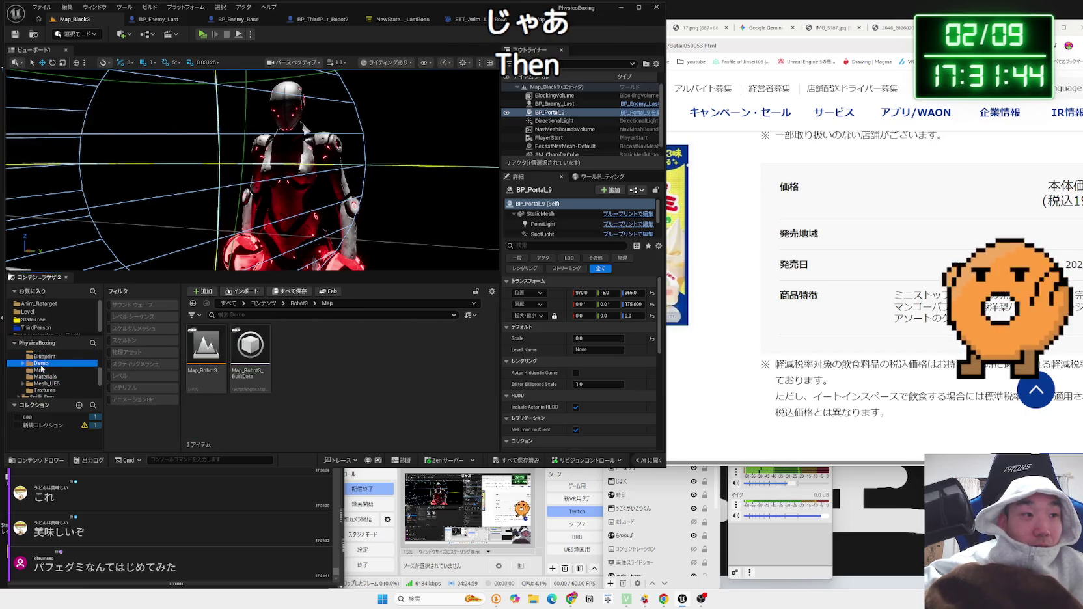
left_click(47, 384)
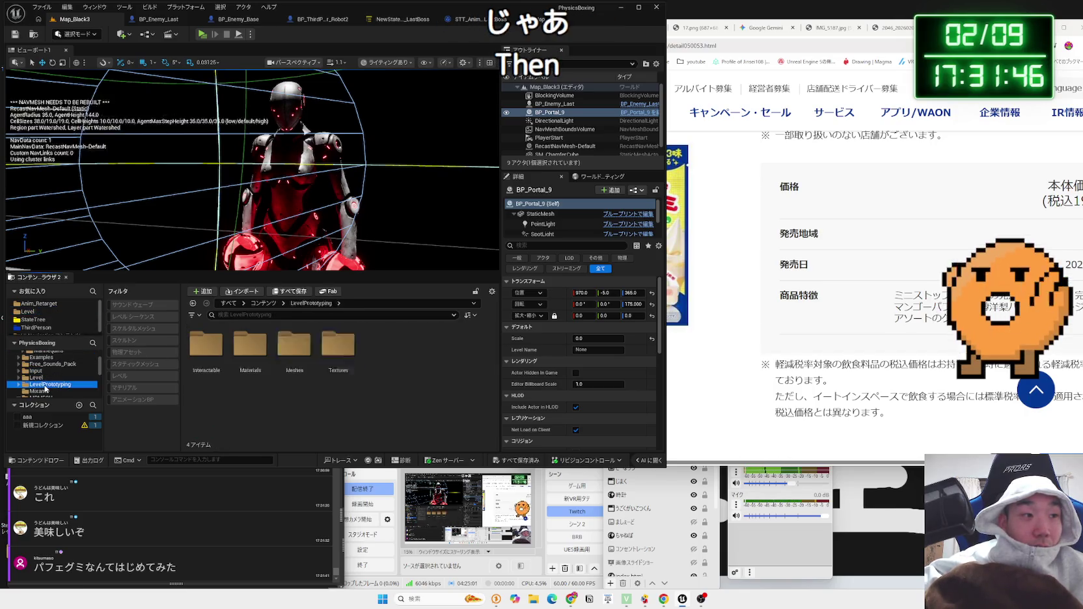
scroll(47, 387, "down", 5)
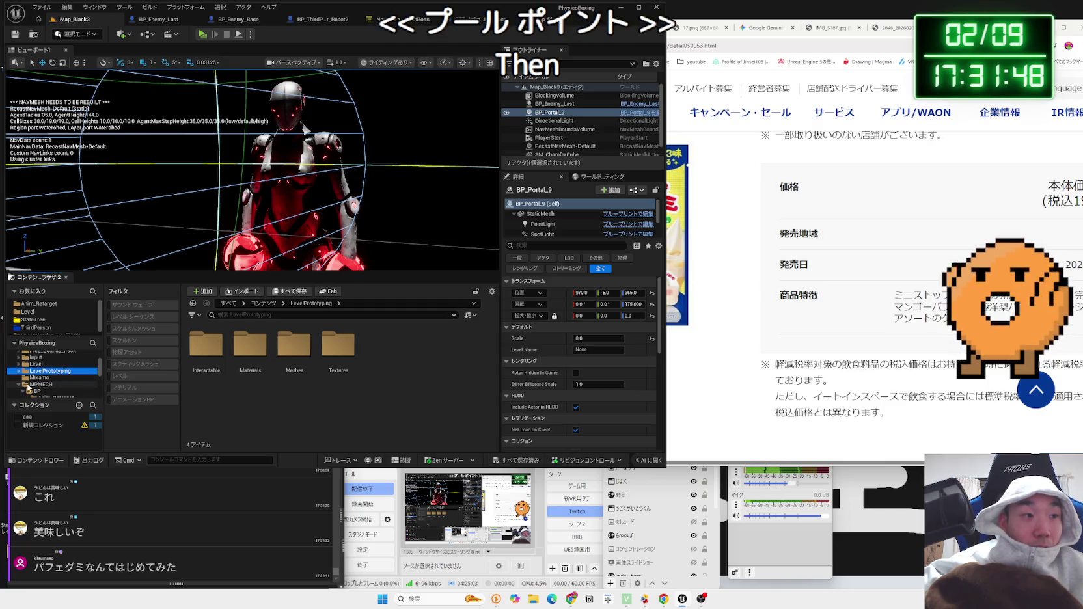
left_click(40, 365)
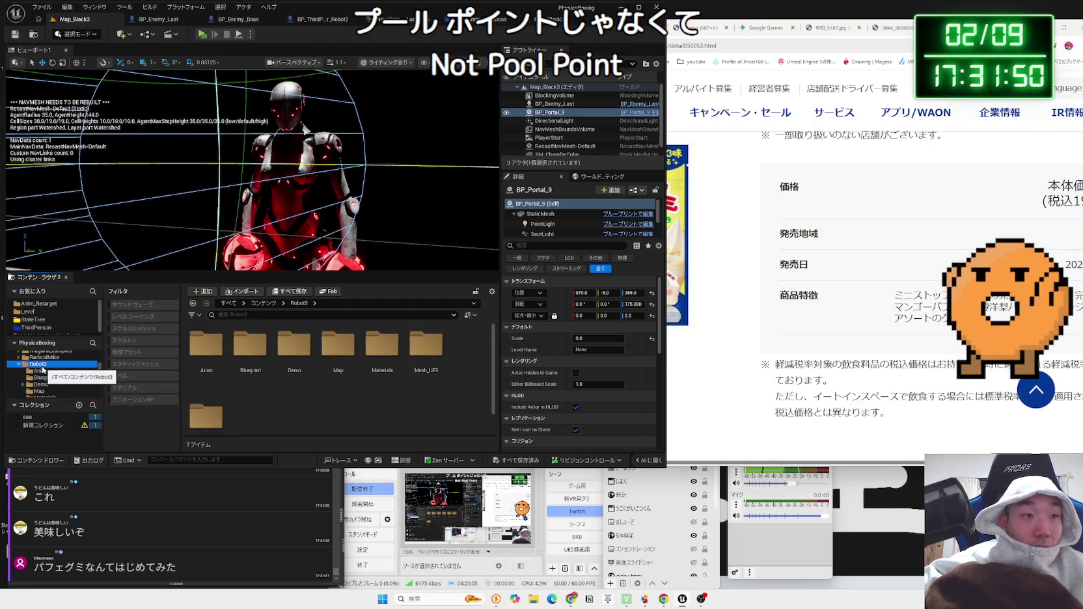
double_click(425, 345)
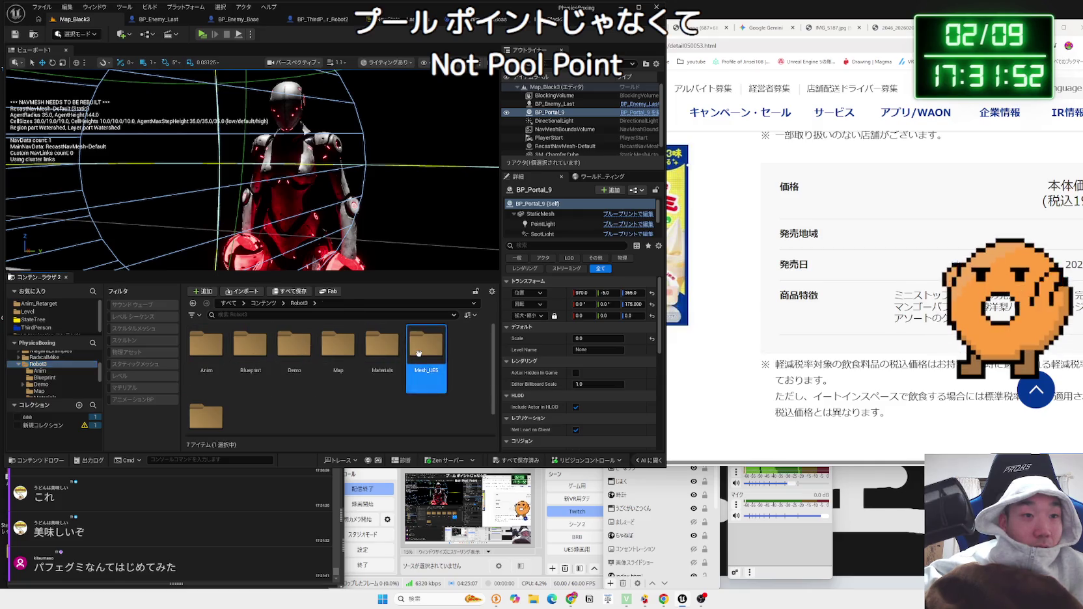
double_click(215, 348)
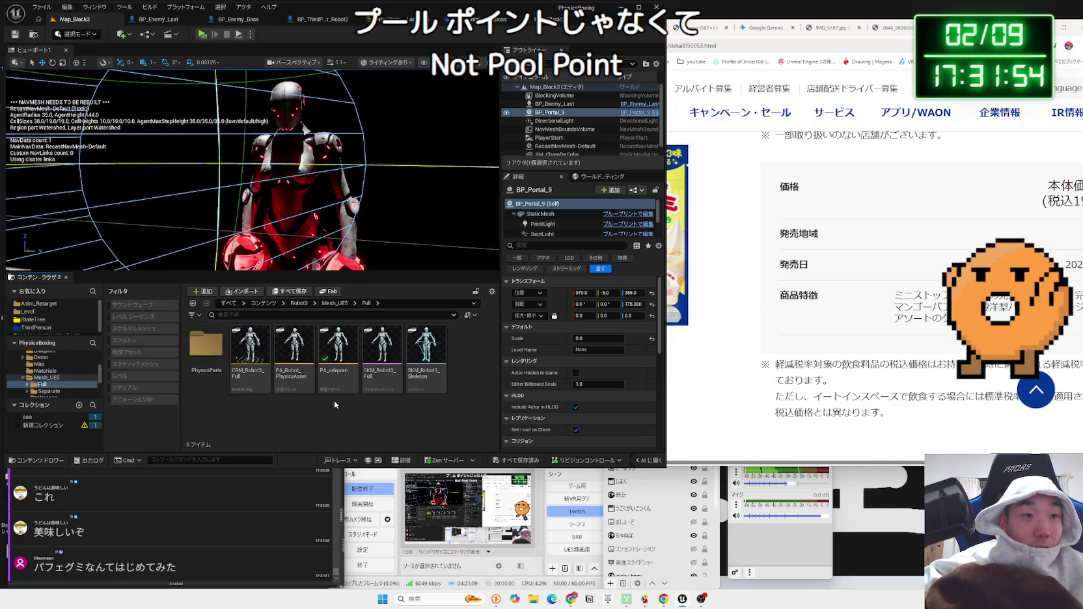
- Duplicate PA_udepran as PA_LastBoss and open the new physics asset
right_click(336, 368)
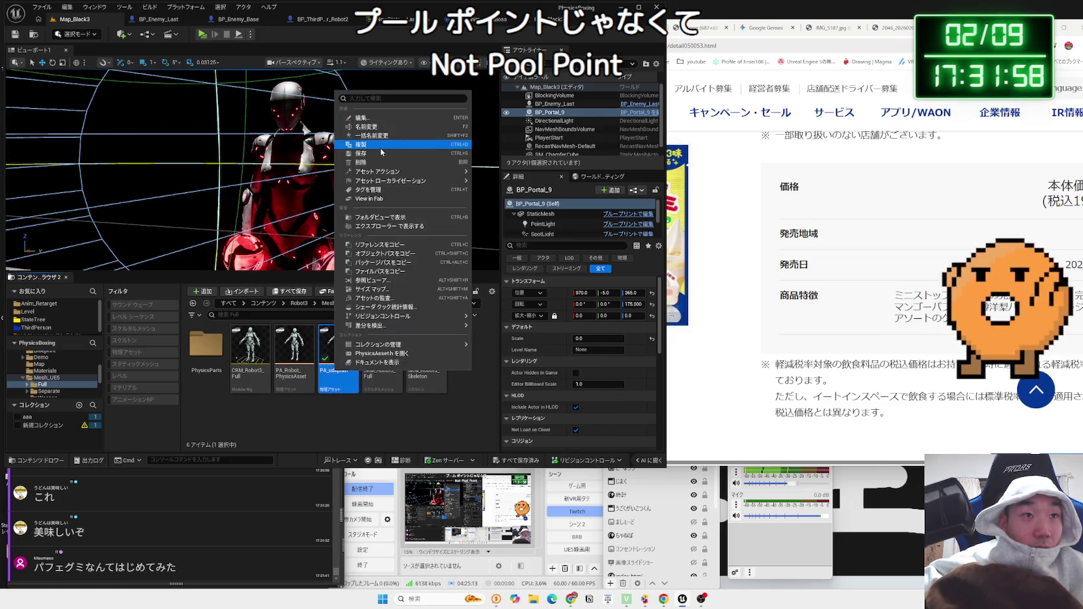
left_click(381, 144)
type("PA_udepran")
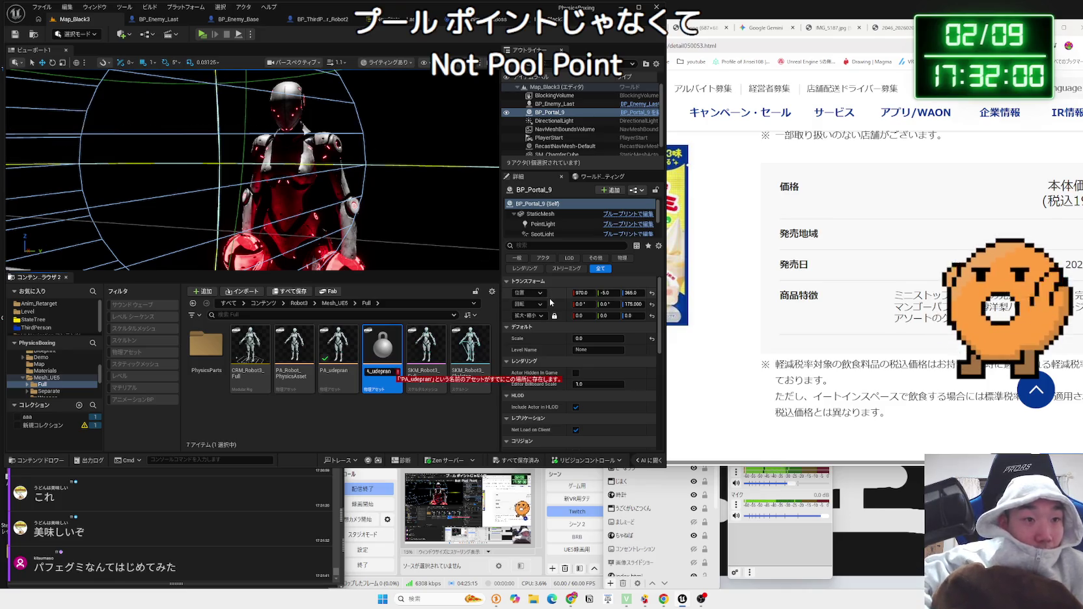
type("LastBoss")
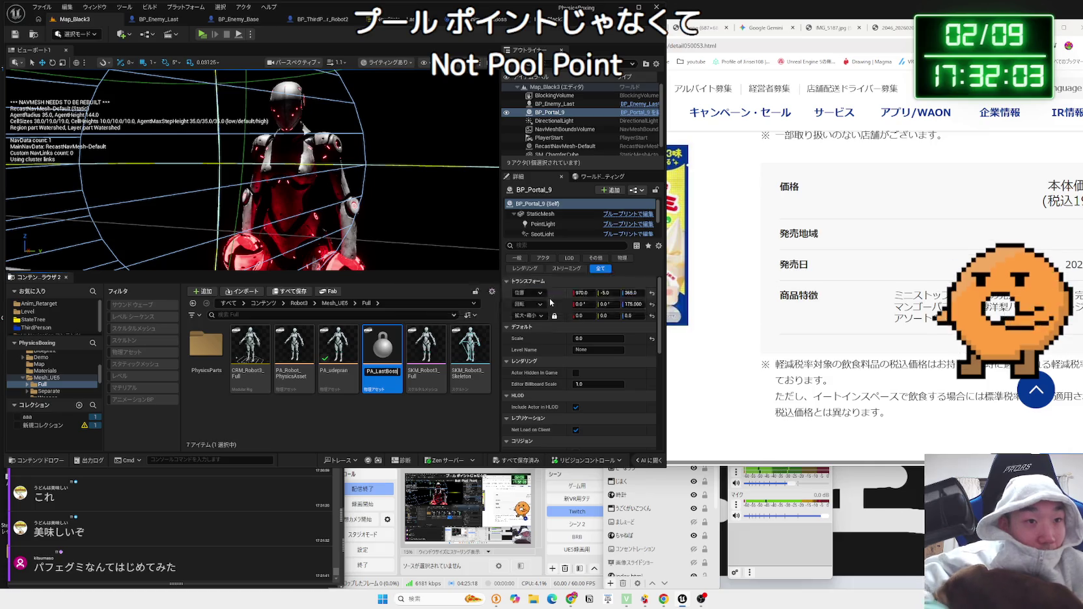
left_click(550, 303)
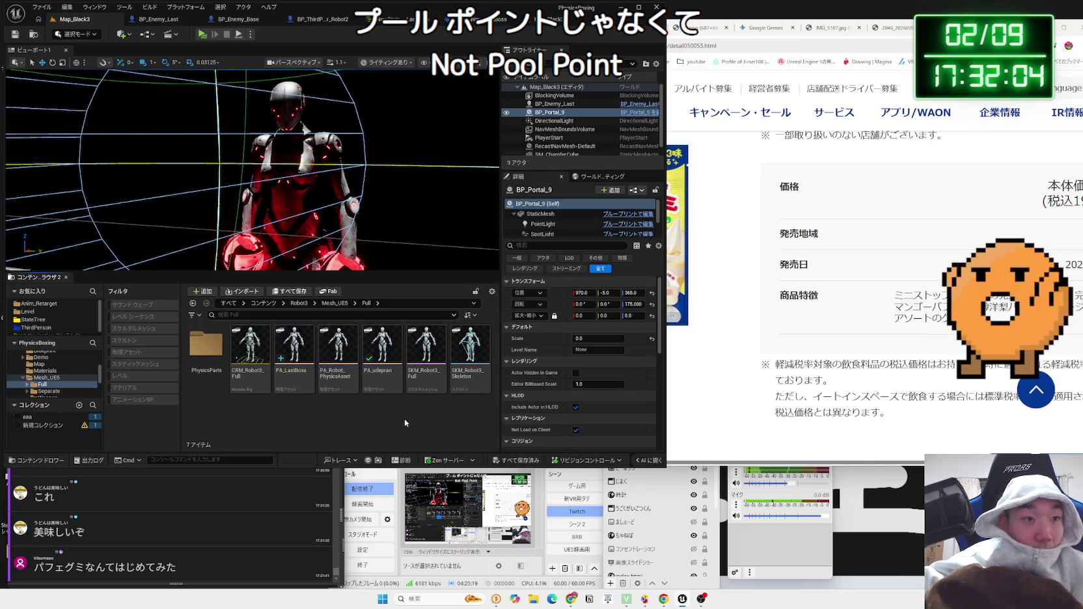
double_click(294, 355)
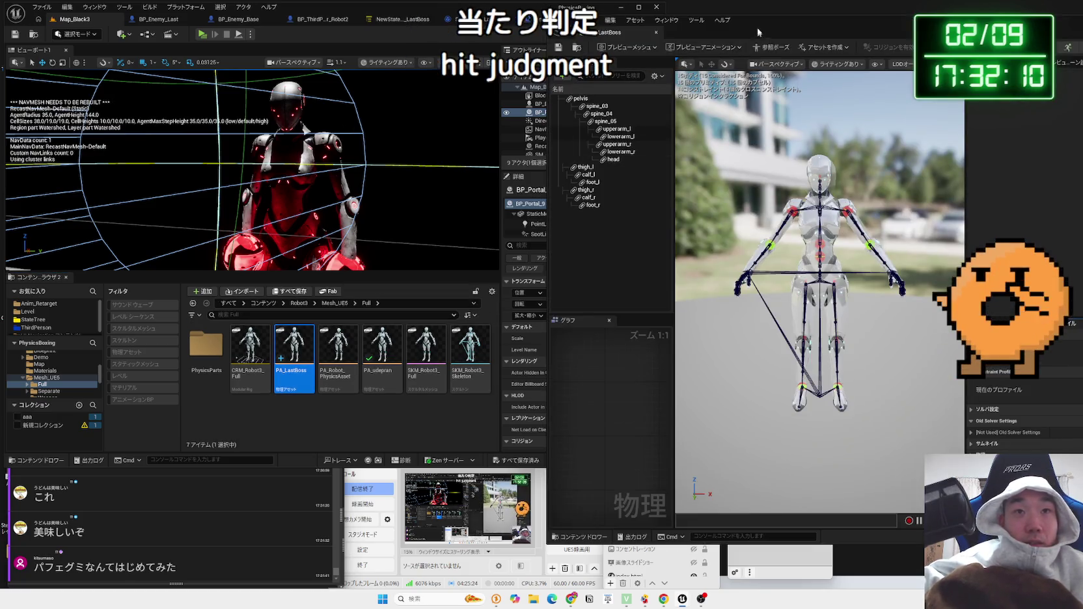
- Bring the physics editor into view and select the robot's head collision body
left_click_drag(759, 33, 706, 19)
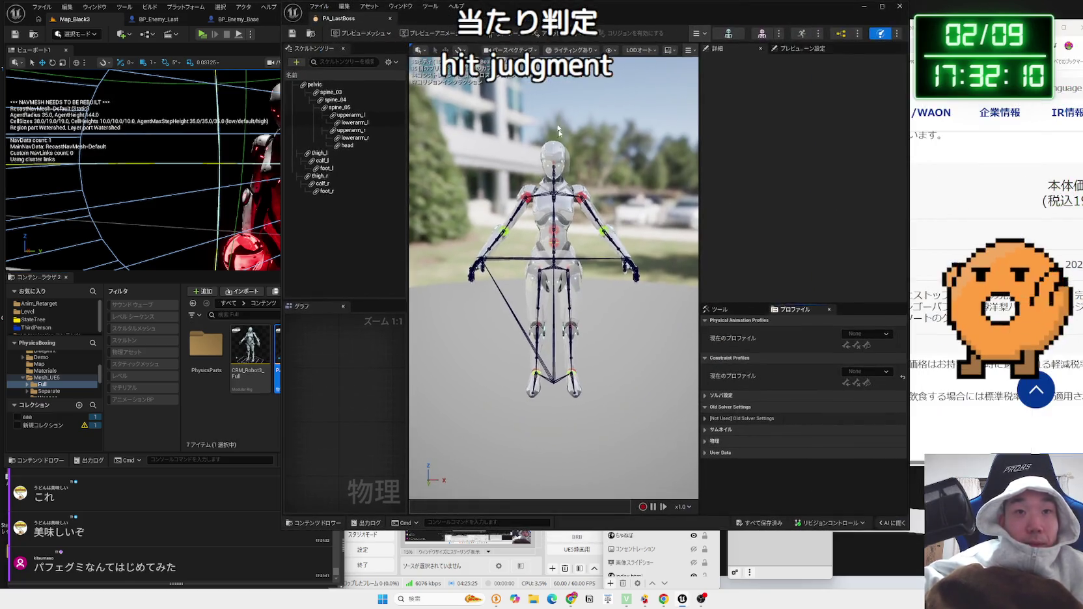
scroll(553, 280, "up", 5)
left_click_drag(495, 391, 443, 390)
left_click(573, 195)
left_click_drag(554, 326, 485, 325)
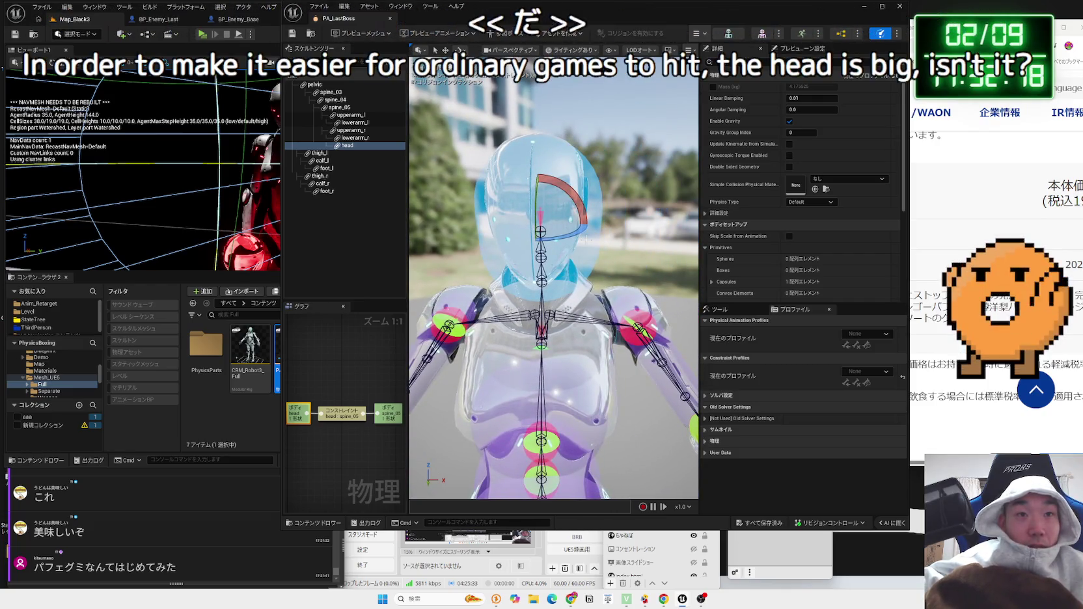
- Inspect the body-creation settings and the head body's Add Primitive/Collision menu, then switch to Chrome
left_click(720, 310)
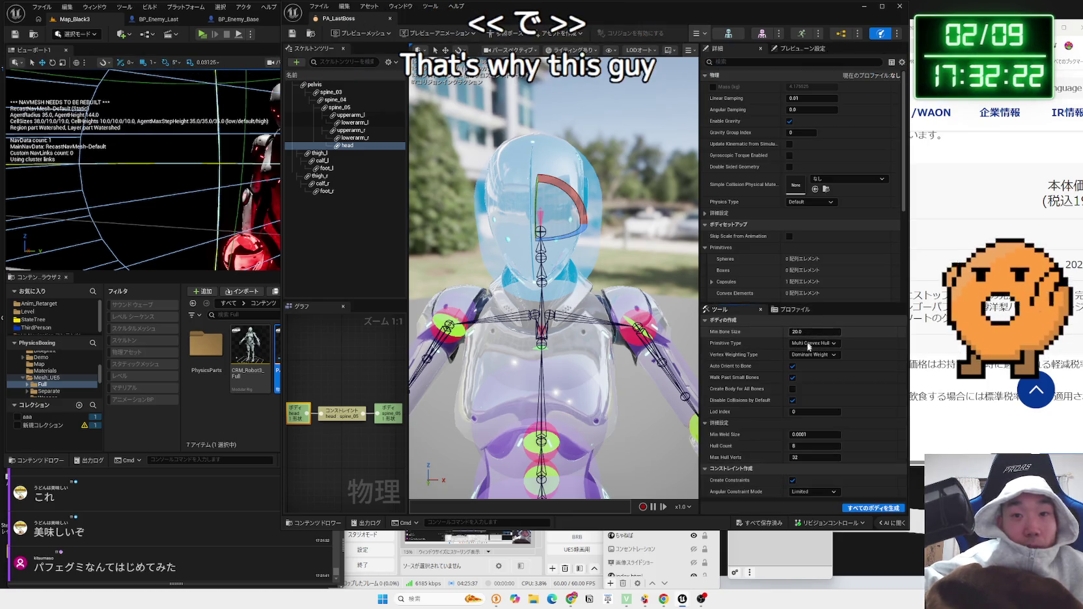
left_click(719, 423)
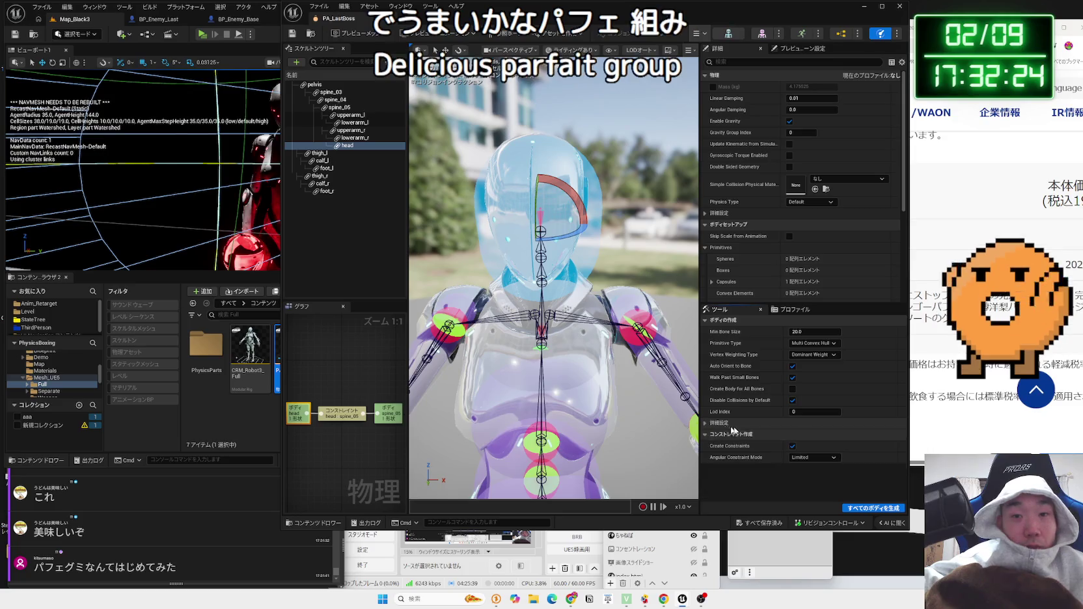
left_click(719, 424)
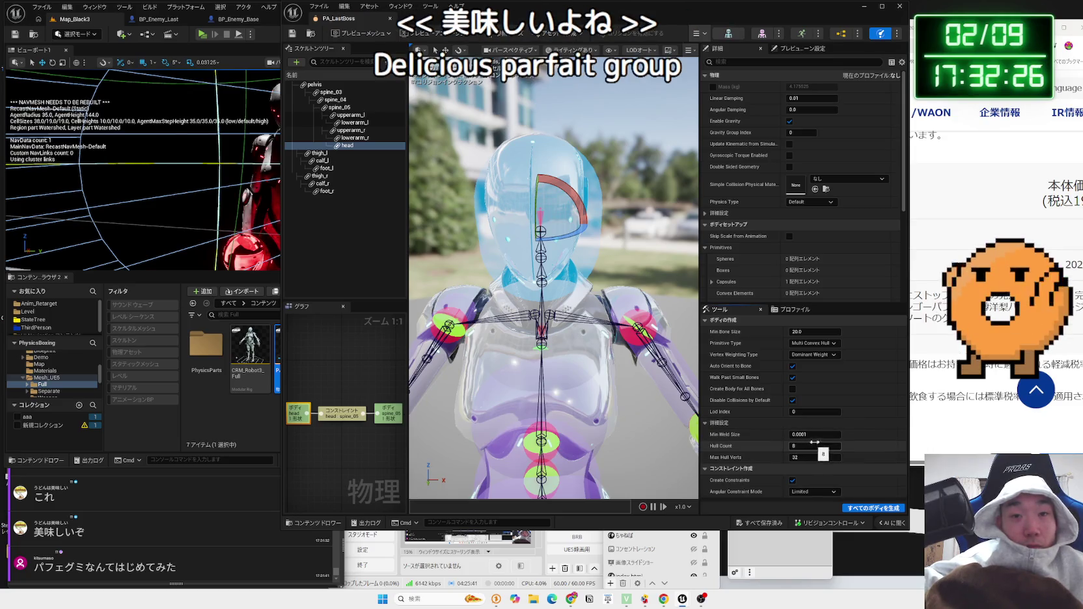
left_click_drag(594, 338, 593, 338)
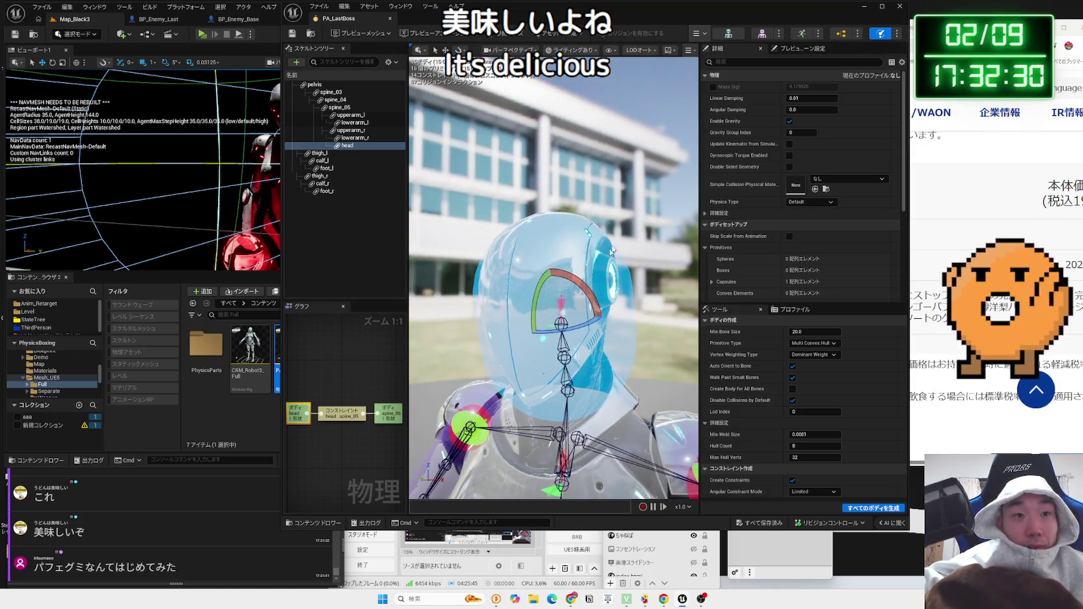
right_click(589, 279)
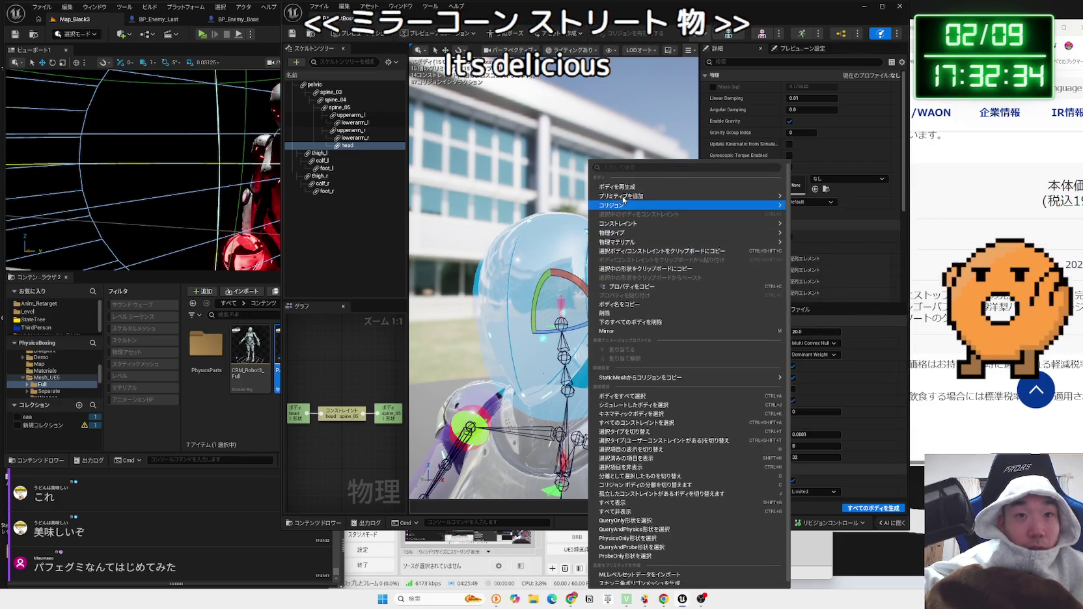
mouse_move(623, 198)
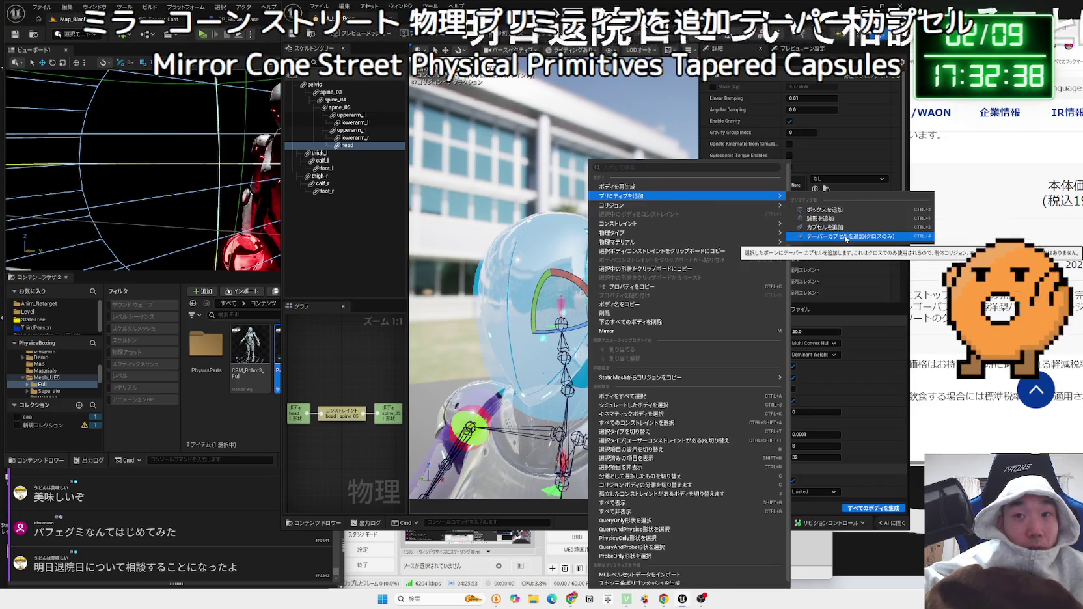
mouse_move(654, 211)
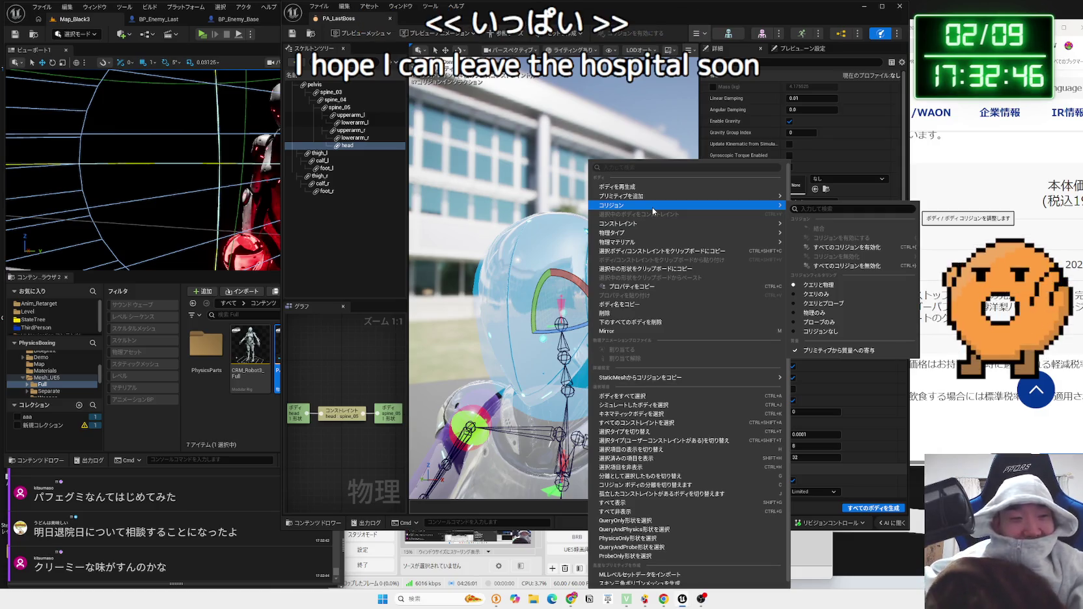
key("alt+Tab")
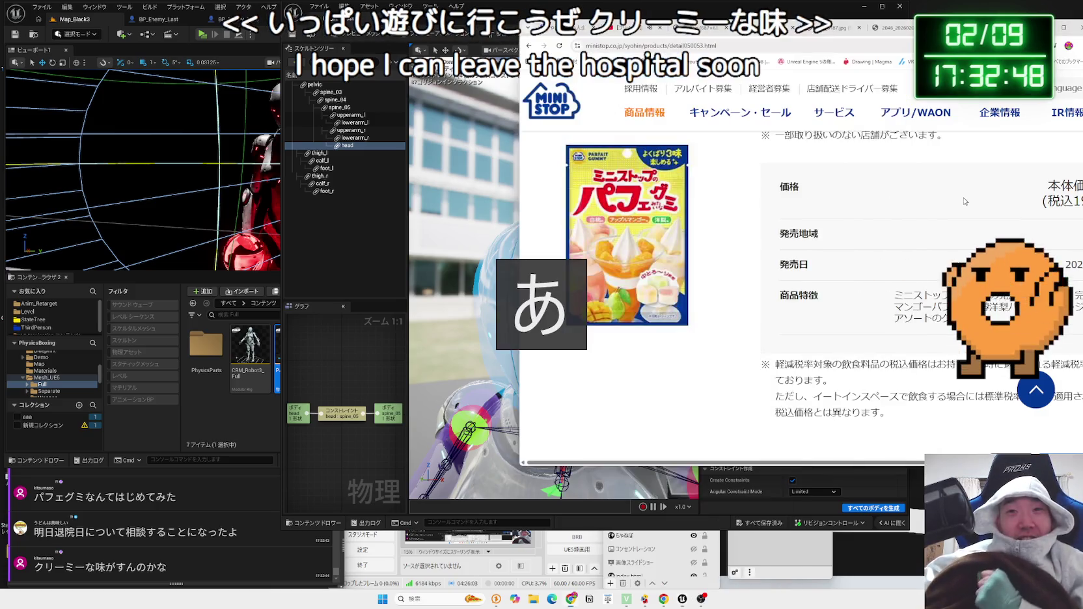
- Scroll up the Ministop parfait gummy page, then bring the PA_LastBoss editor forward
scroll(631, 289, "up", 1)
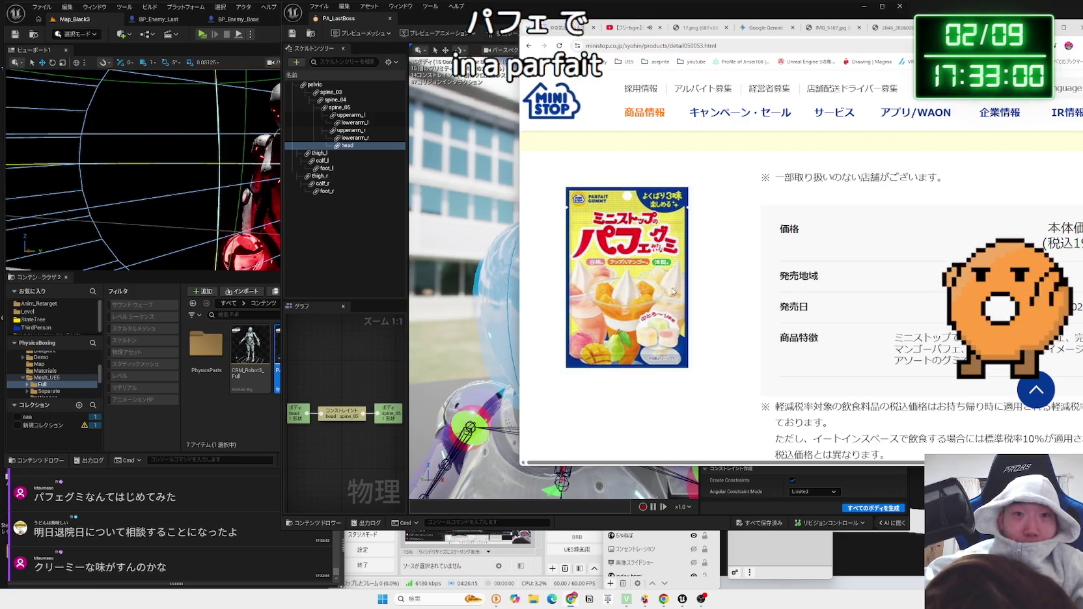
left_click(474, 44)
- Rotate the head physics body, move it up, and turn it toward the visor's side
left_click_drag(474, 8, 365, 8)
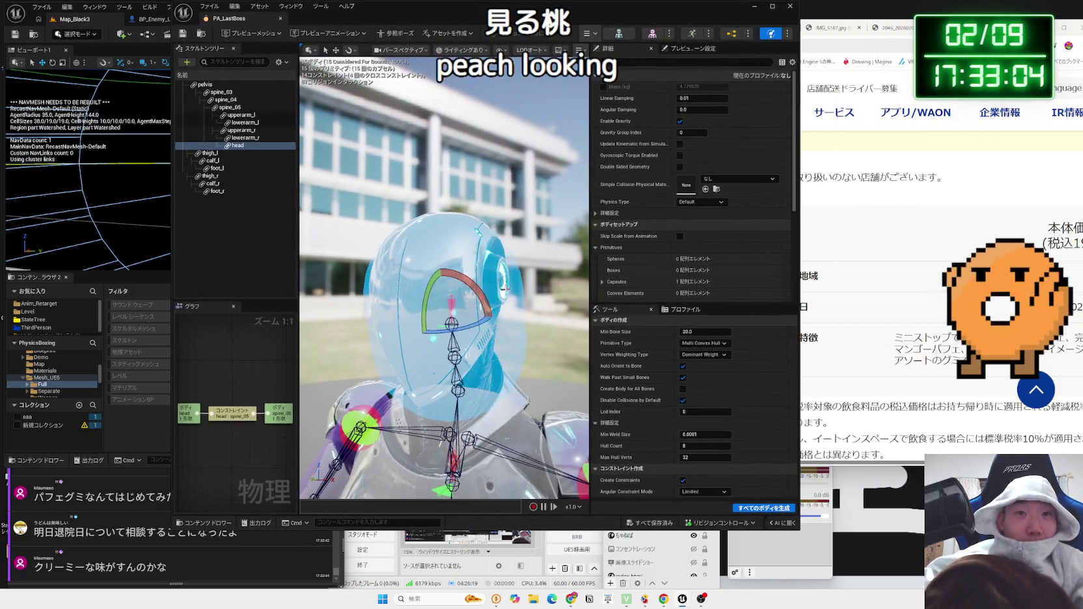
right_click(514, 344)
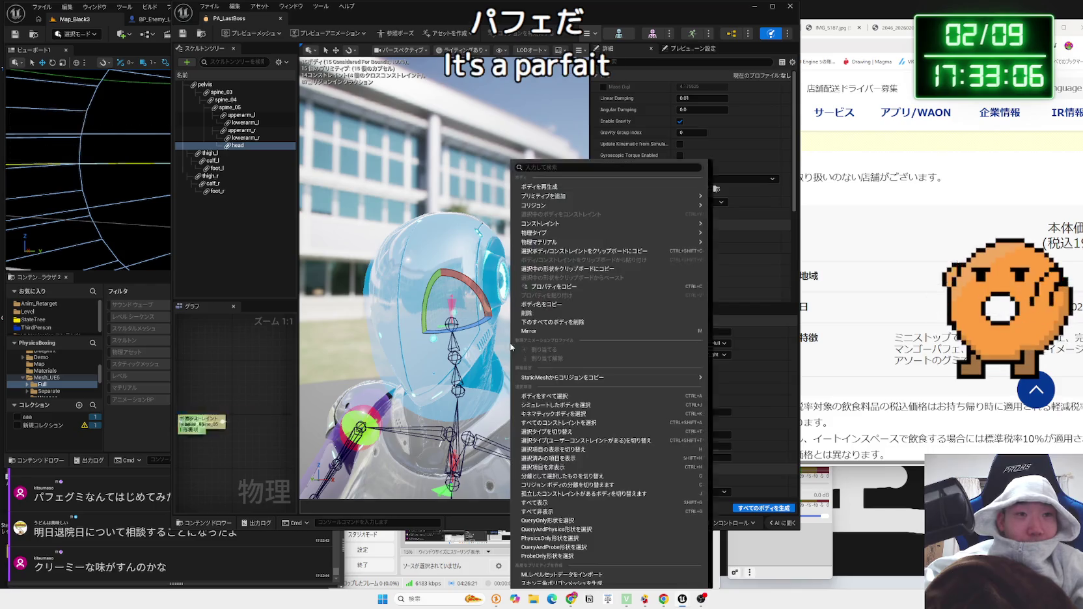
key("Escape")
left_click_drag(456, 325, 390, 325)
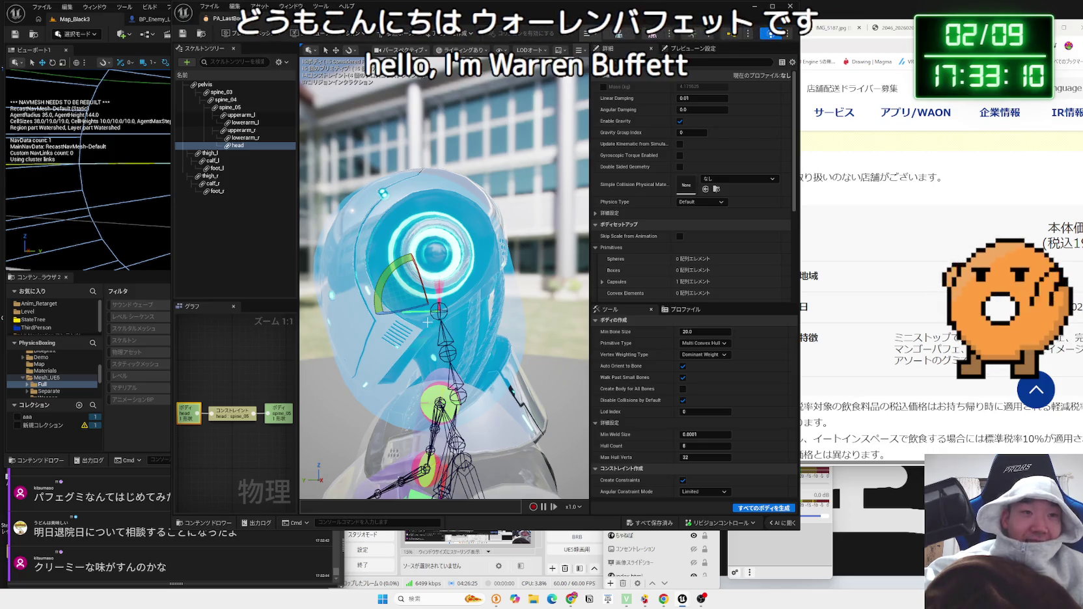
left_click_drag(415, 277, 414, 278)
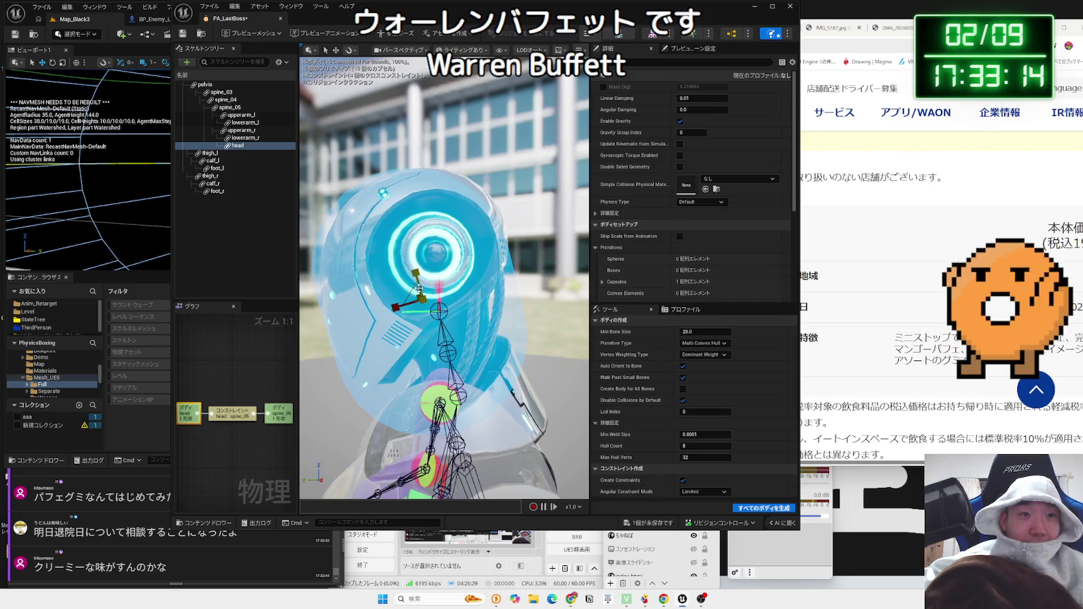
key("w")
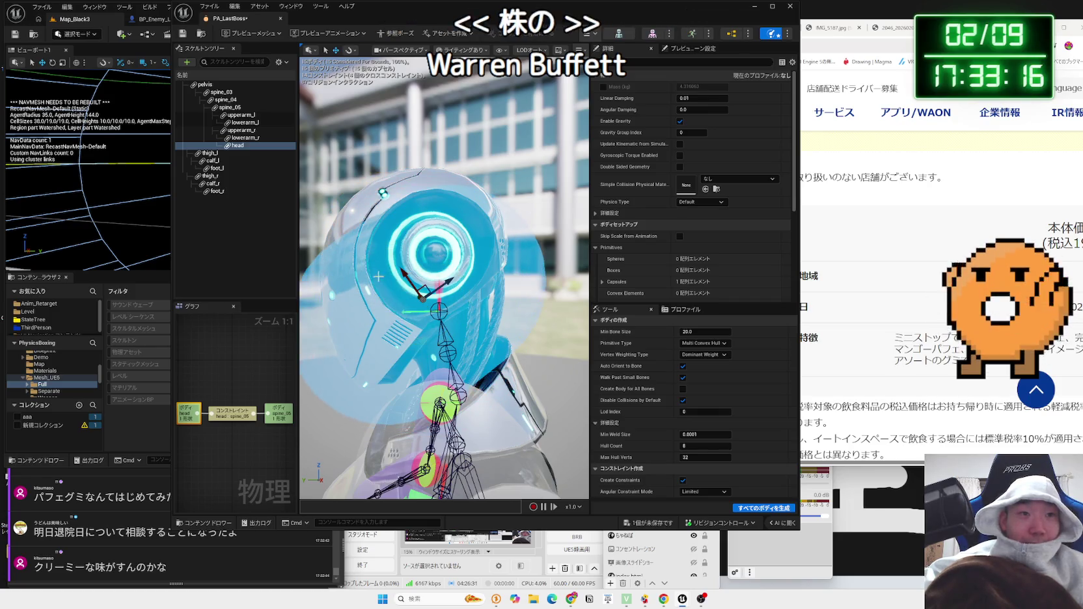
mouse_move(403, 280)
left_mouse_down()
mouse_move(380, 241)
mouse_move(403, 223)
mouse_move(443, 227)
mouse_move(400, 234)
left_mouse_up()
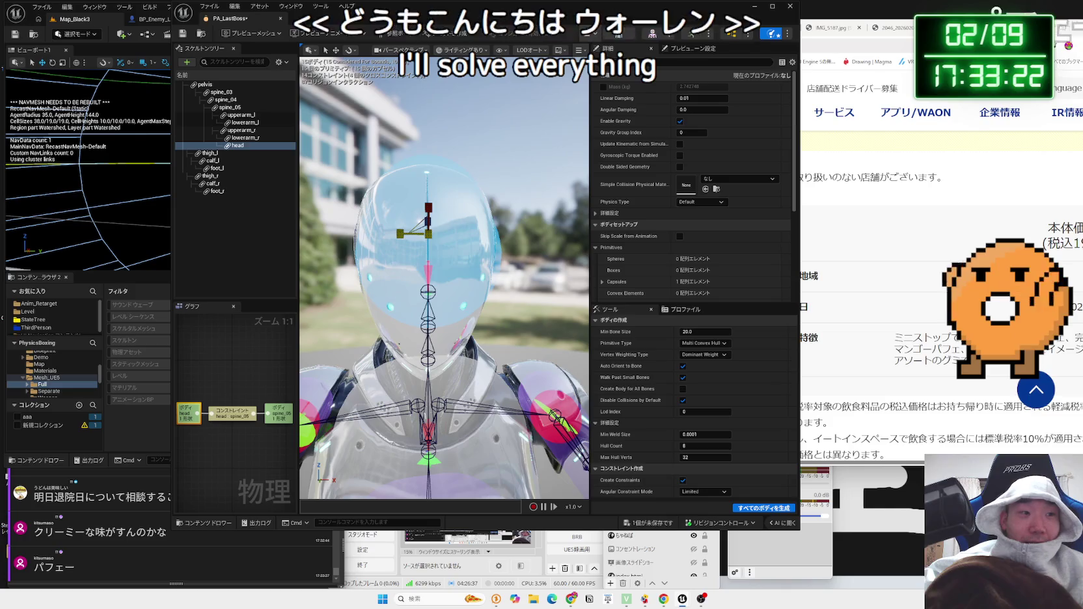
left_click_drag(401, 234, 524, 227)
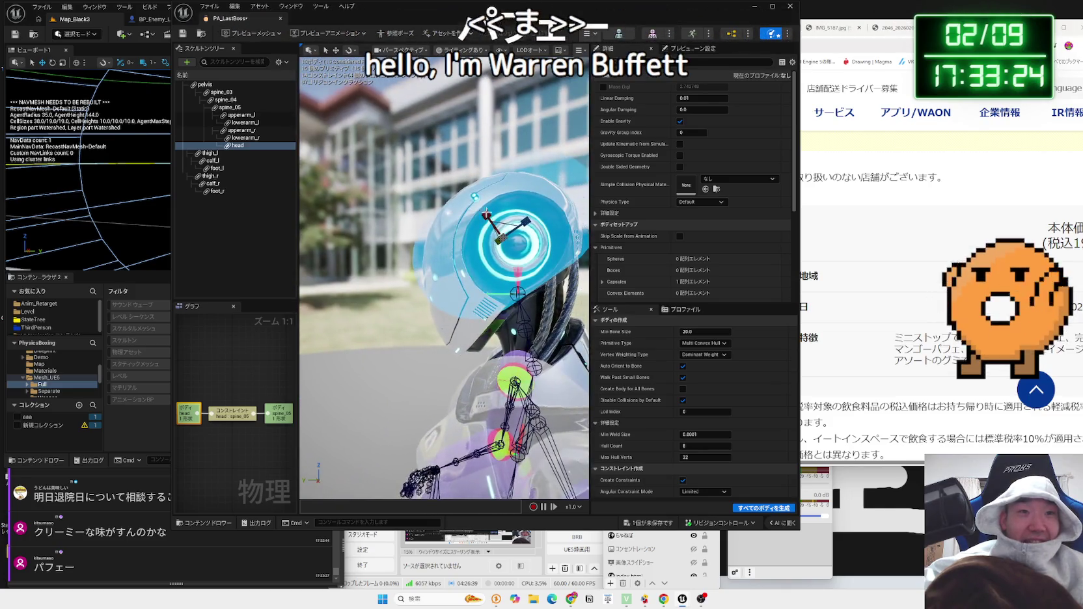
mouse_move(491, 276)
left_mouse_down()
mouse_move(485, 261)
mouse_move(501, 280)
mouse_move(514, 274)
left_mouse_up()
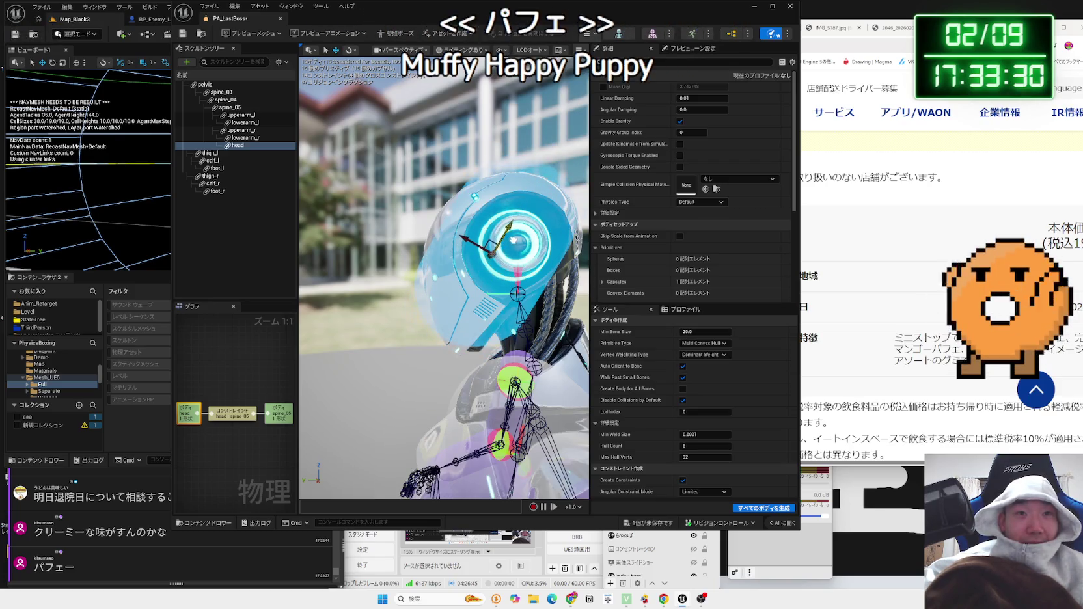
- Scale and reposition the head body, checking its fit from front and side views
key("r")
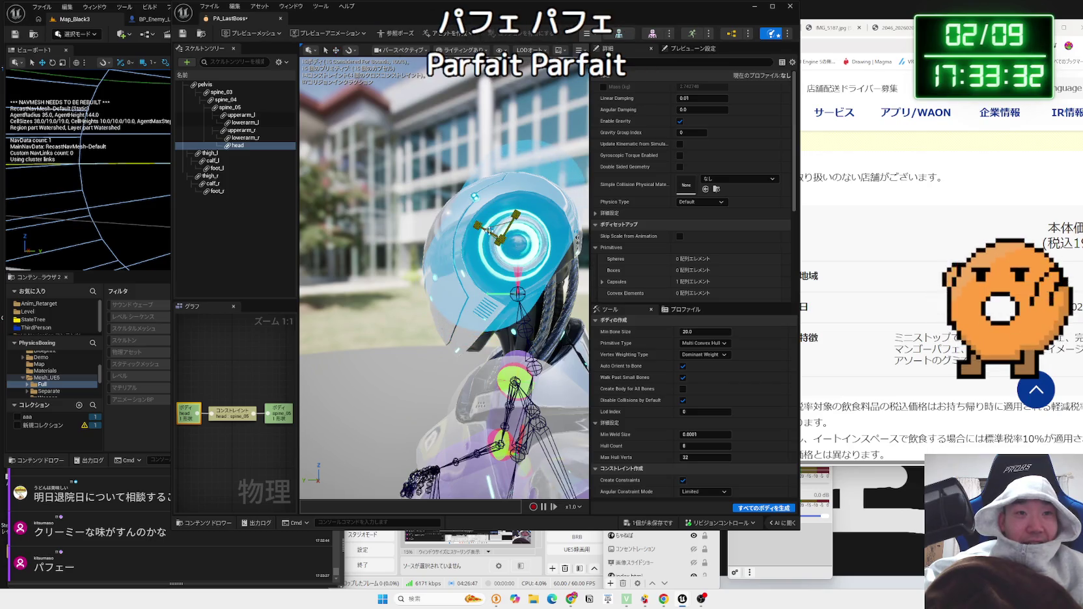
mouse_move(444, 280)
left_mouse_down()
mouse_move(455, 287)
mouse_move(450, 300)
mouse_move(397, 283)
left_mouse_up()
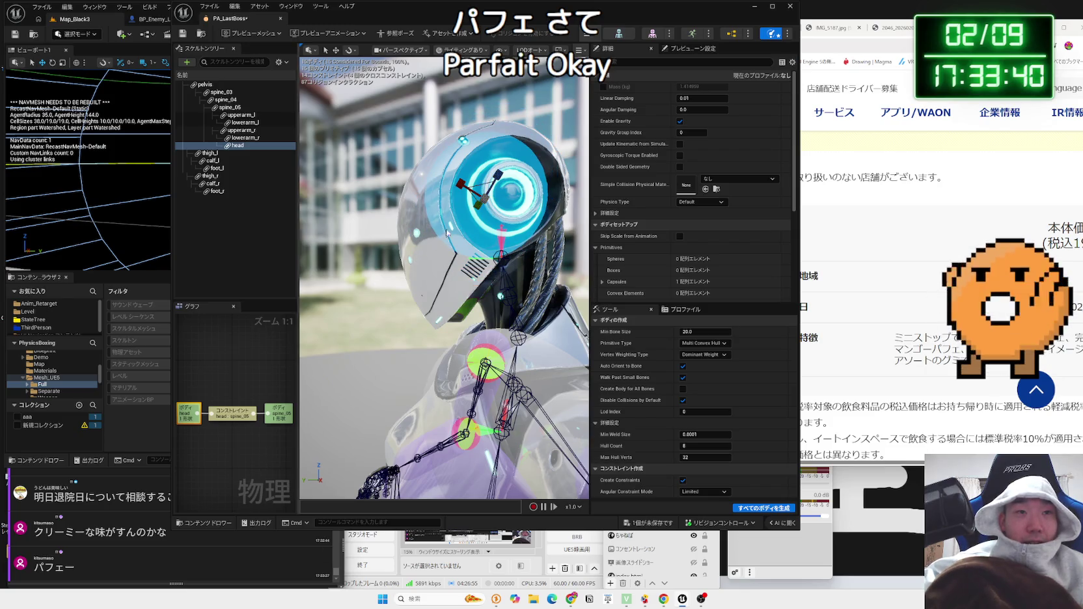
mouse_move(397, 283)
left_mouse_down()
mouse_move(364, 281)
mouse_move(416, 282)
mouse_move(402, 196)
left_mouse_up()
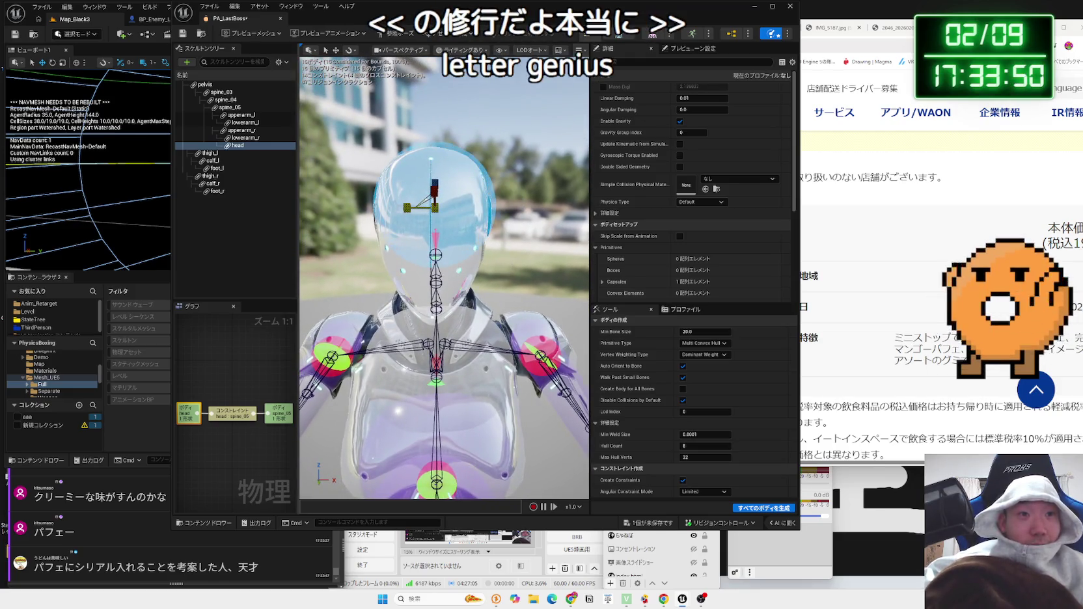
key("w")
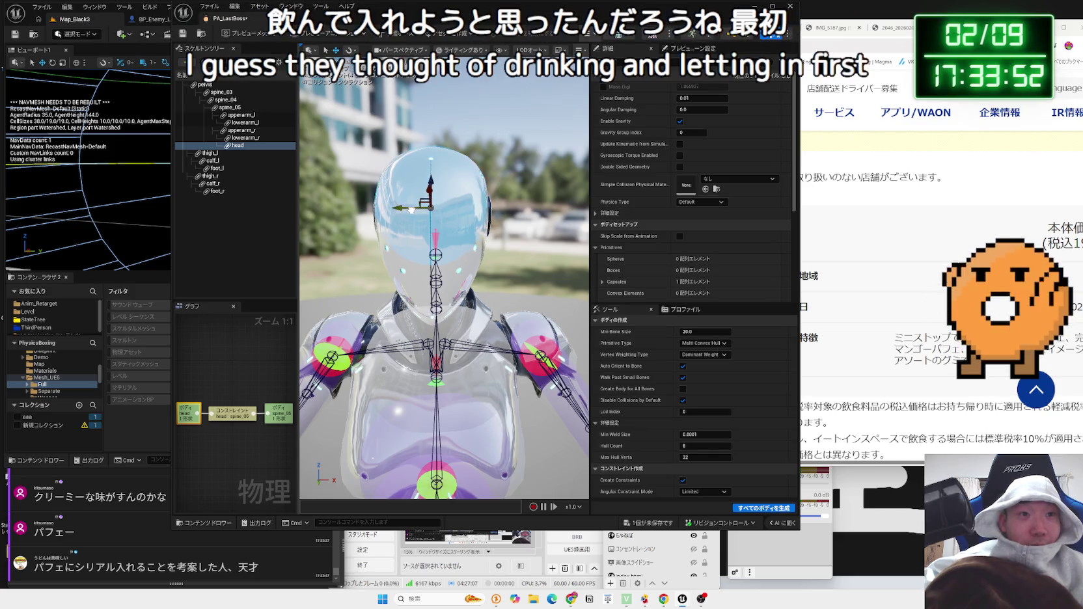
left_click_drag(456, 225, 503, 225)
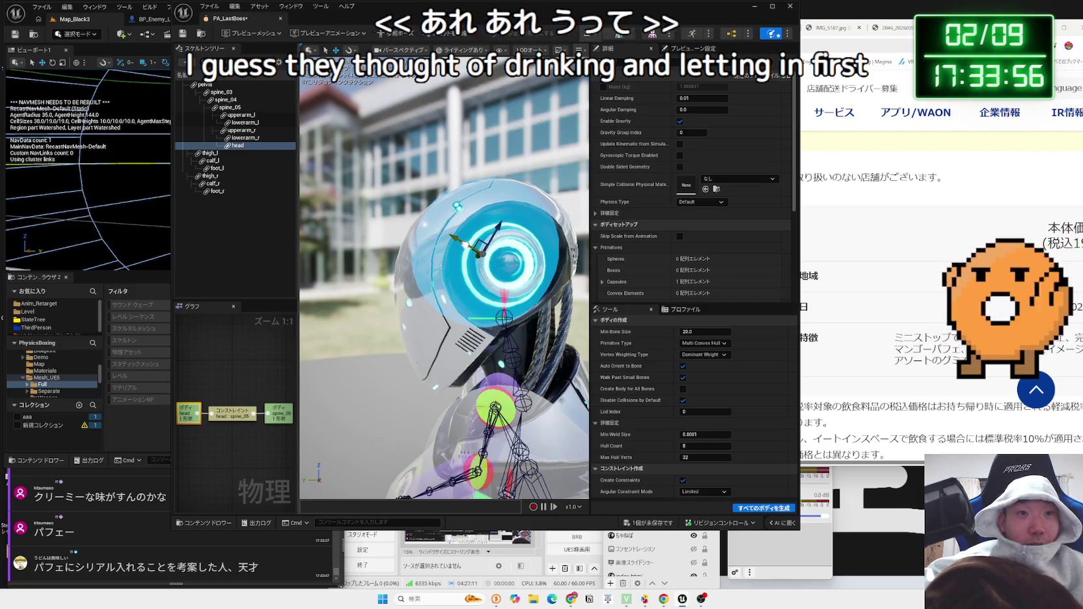
left_click_drag(502, 225, 540, 232)
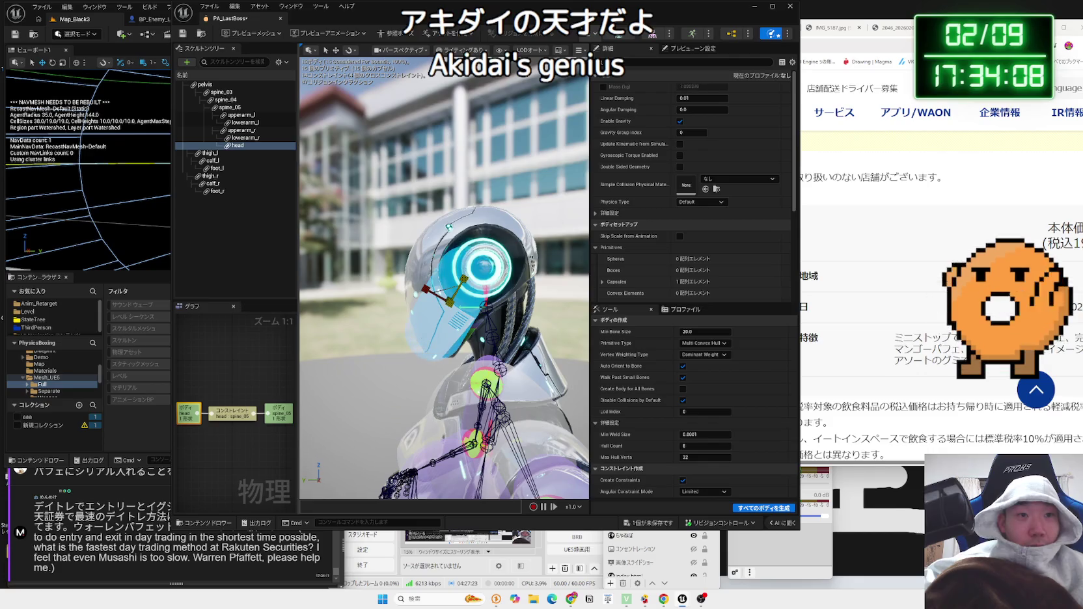
left_click_drag(540, 232, 443, 236)
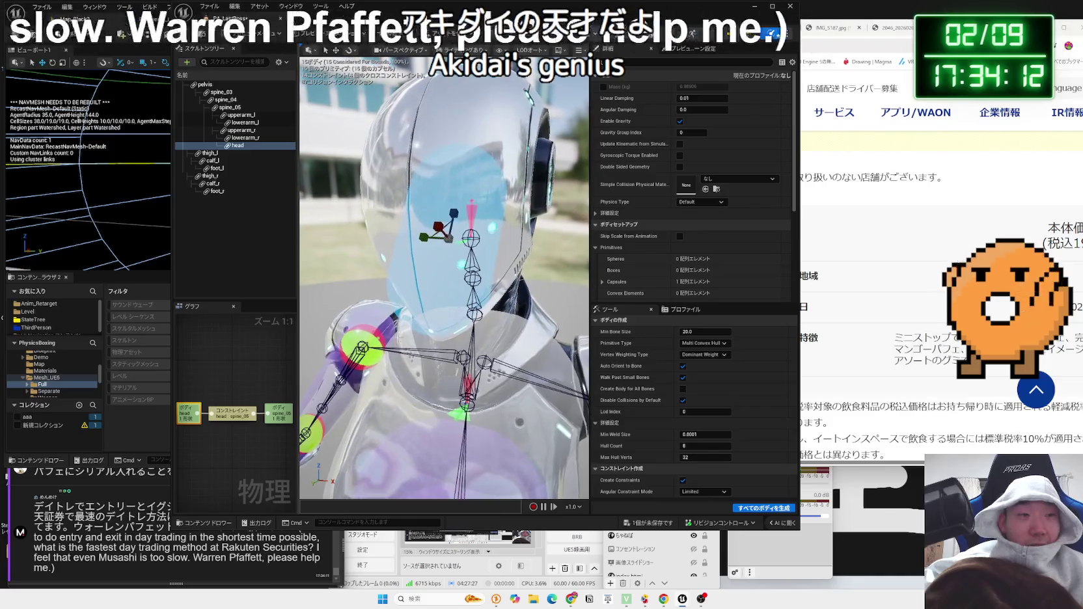
left_click(143, 568)
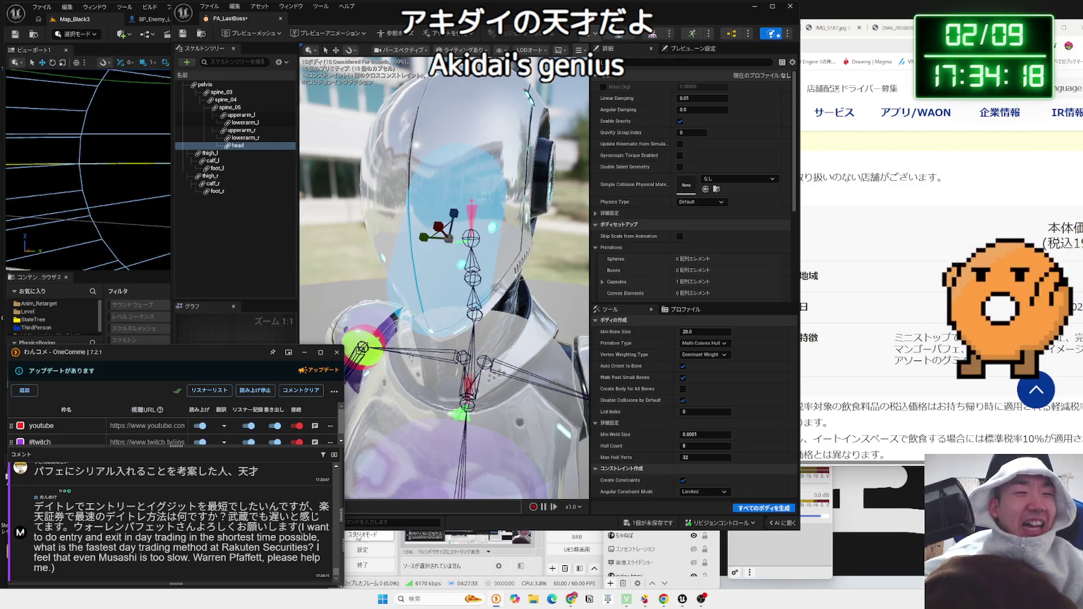
- Search 'あれおもったより' in a new tab and open the X post's enlarged manga panel
left_click(485, 563)
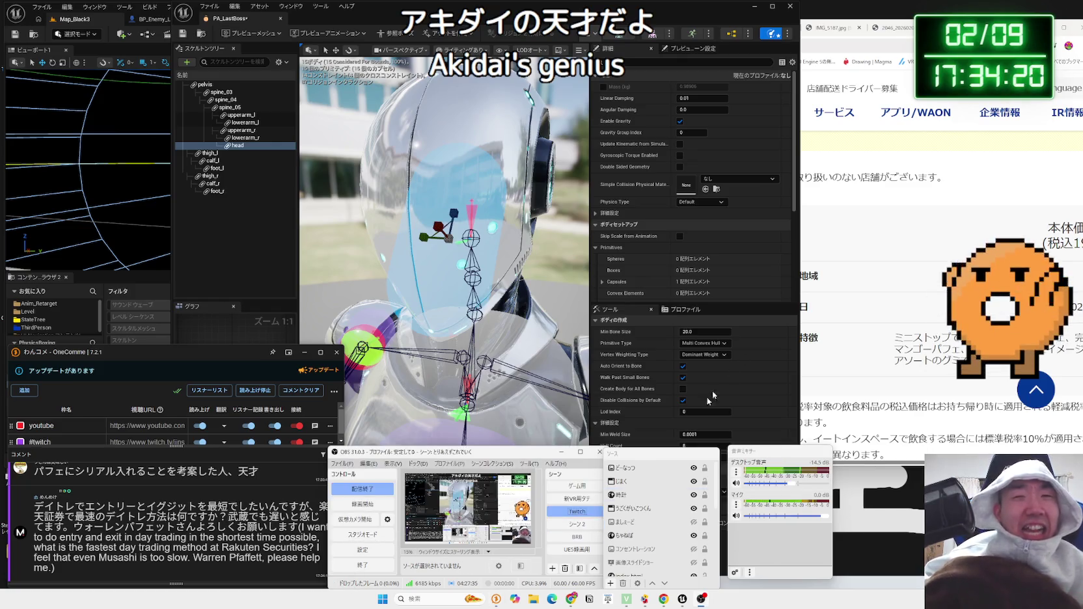
key("alt+Tab")
key("ctrl+t")
type("あれ")
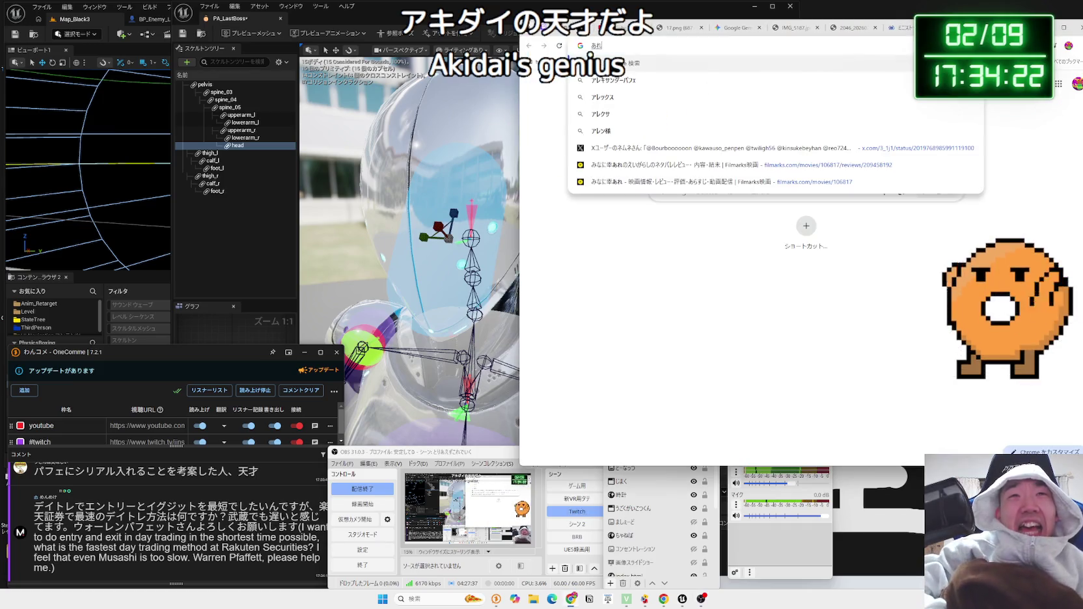
type("おもったより")
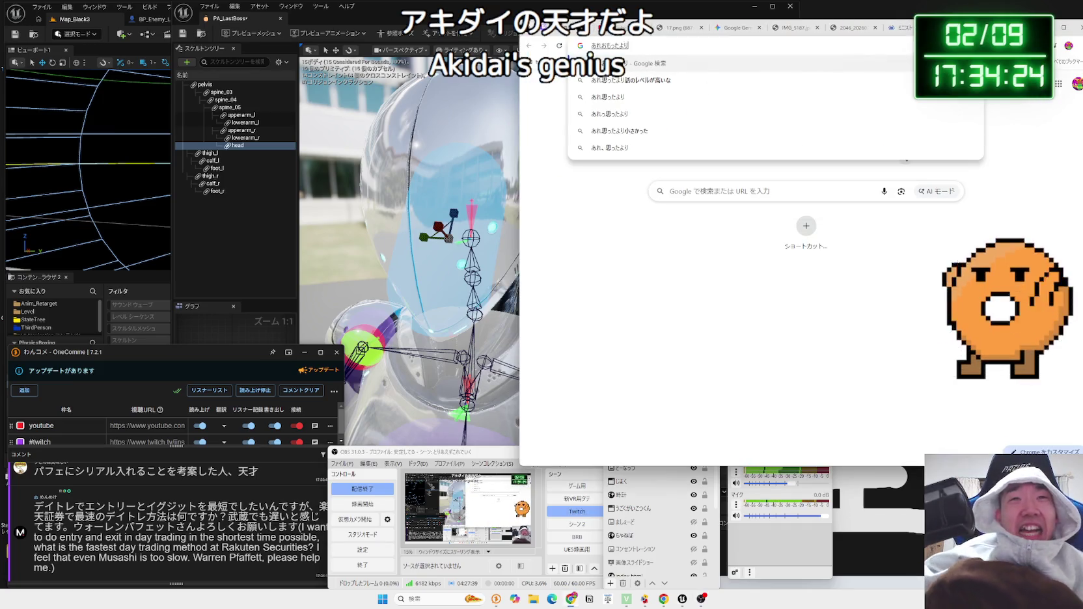
left_click(711, 78)
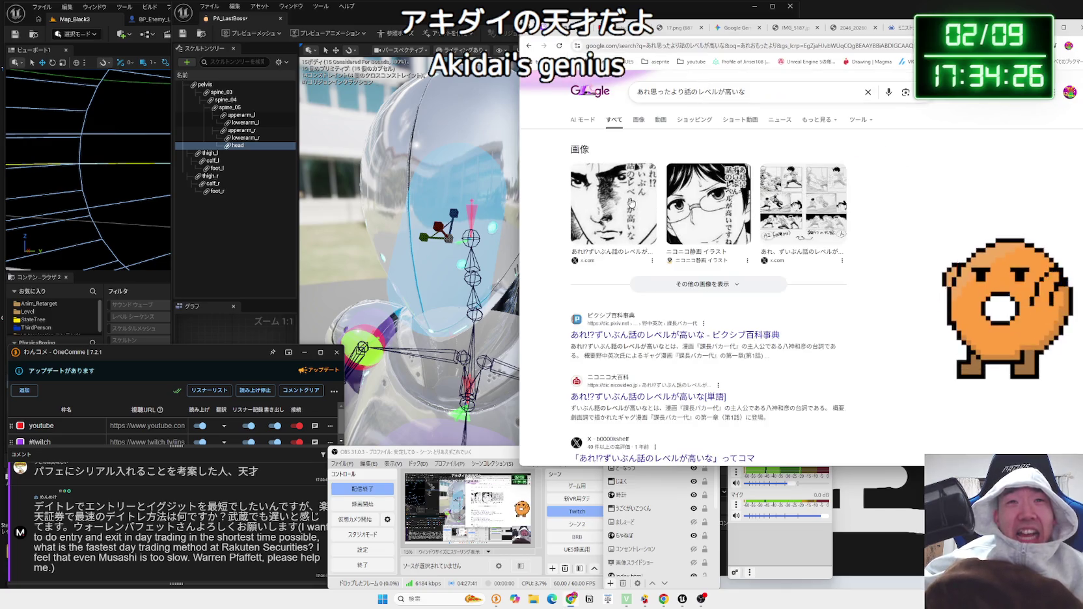
left_click(613, 205)
left_click(968, 175)
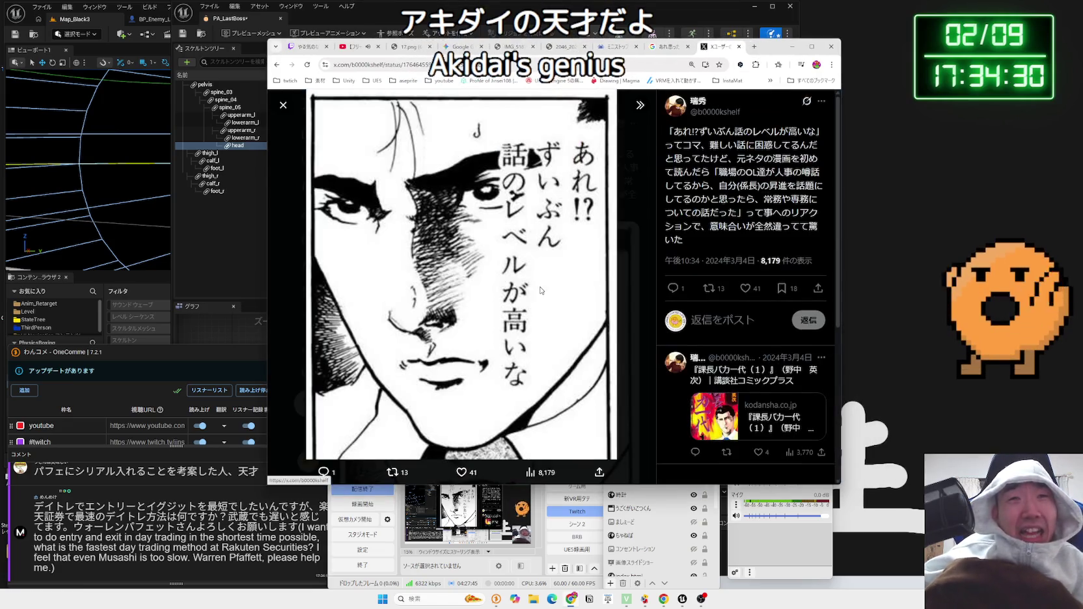
left_click(641, 107)
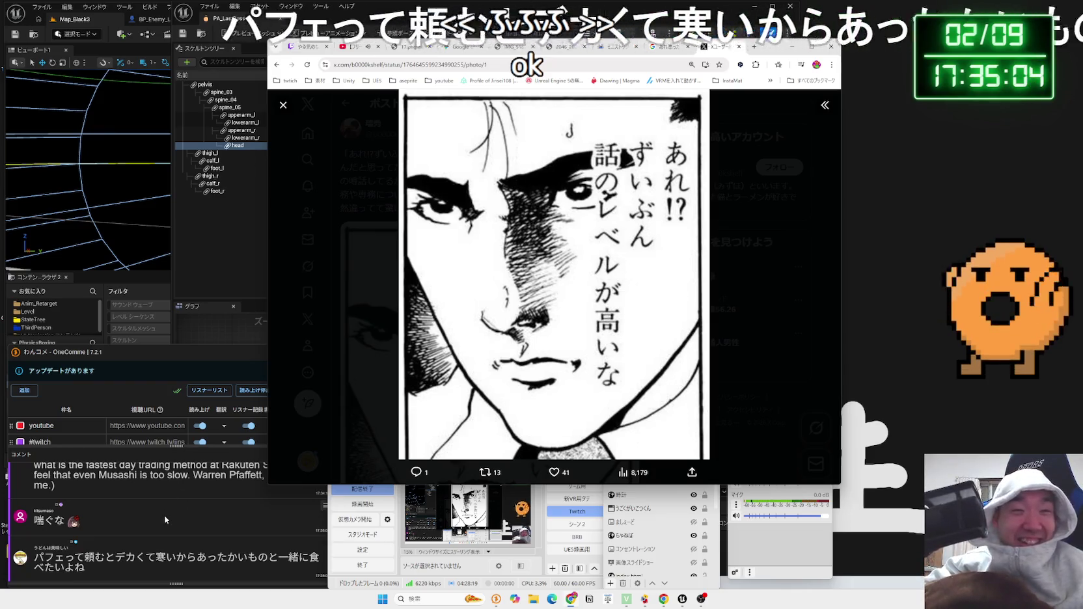
- Highlight and clear parts of the latest and the day-trading chat comments
left_click(166, 518)
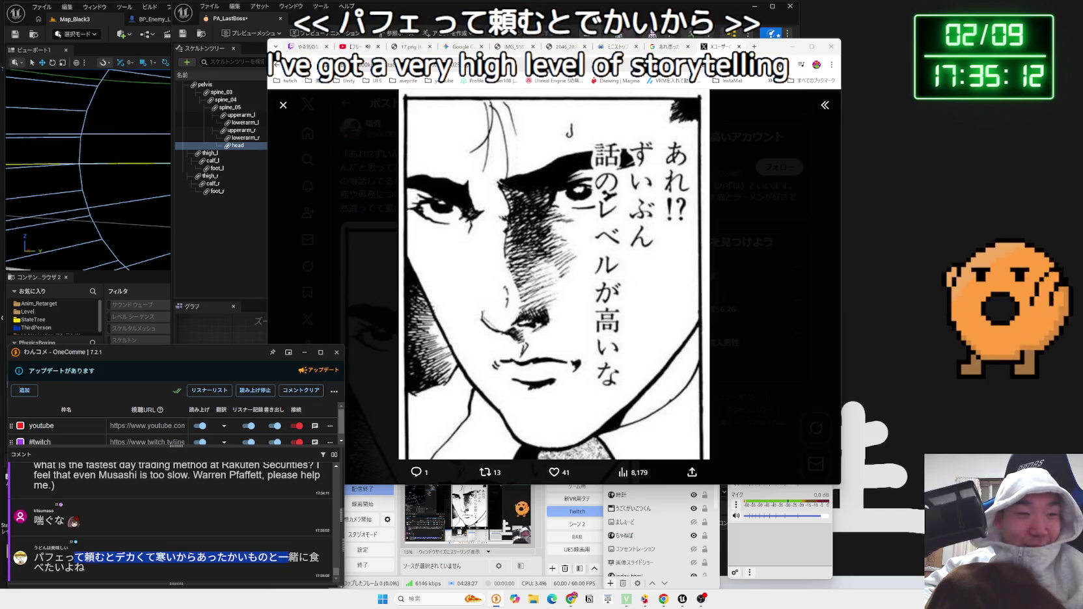
left_click_drag(73, 557, 149, 561)
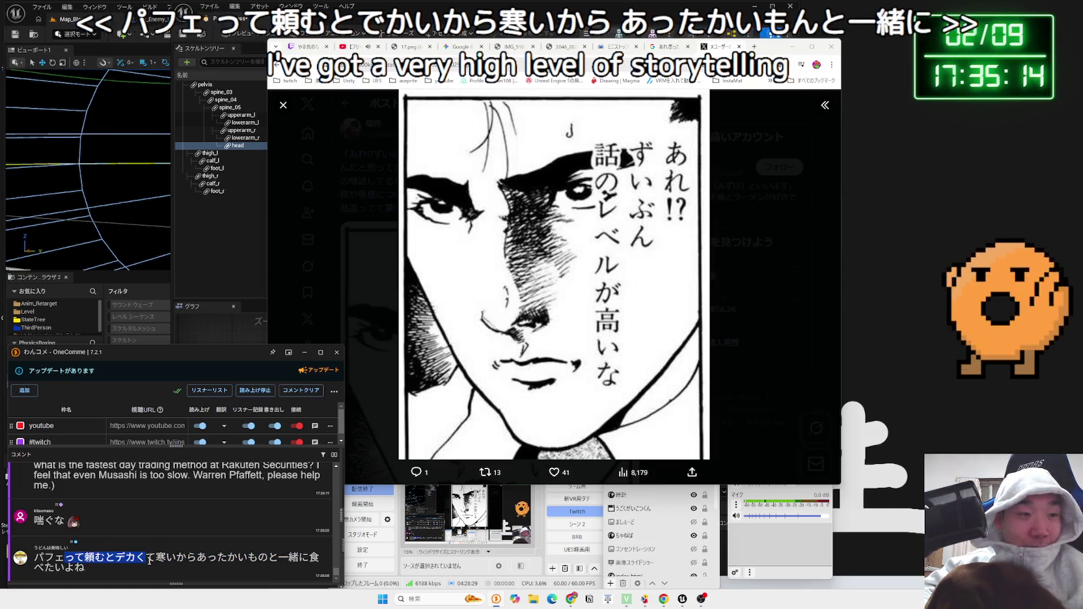
triple_click(163, 568)
left_click(174, 570)
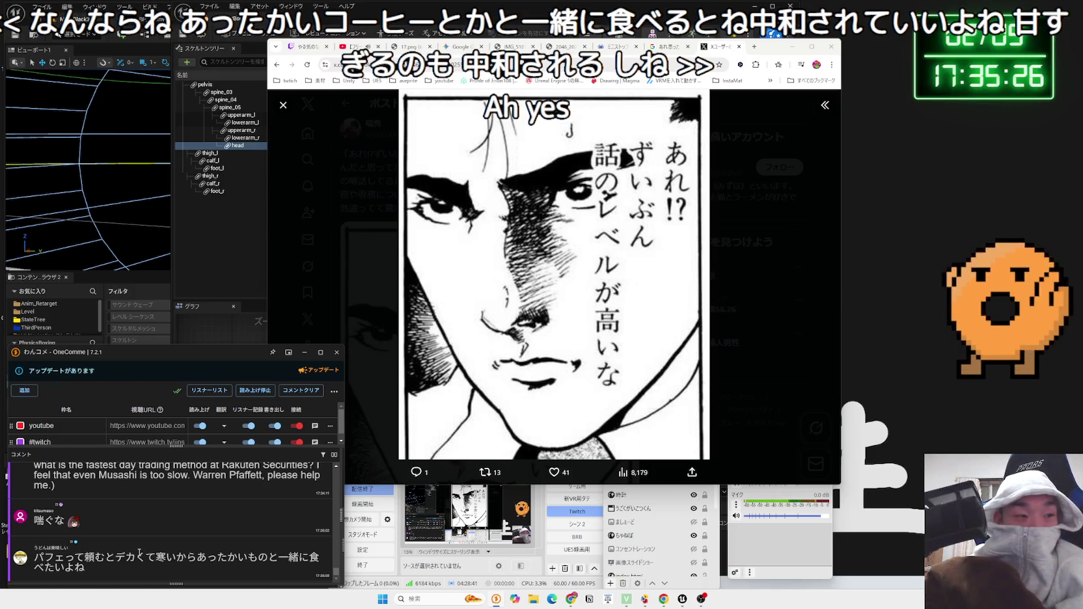
scroll(139, 554, "up", 2)
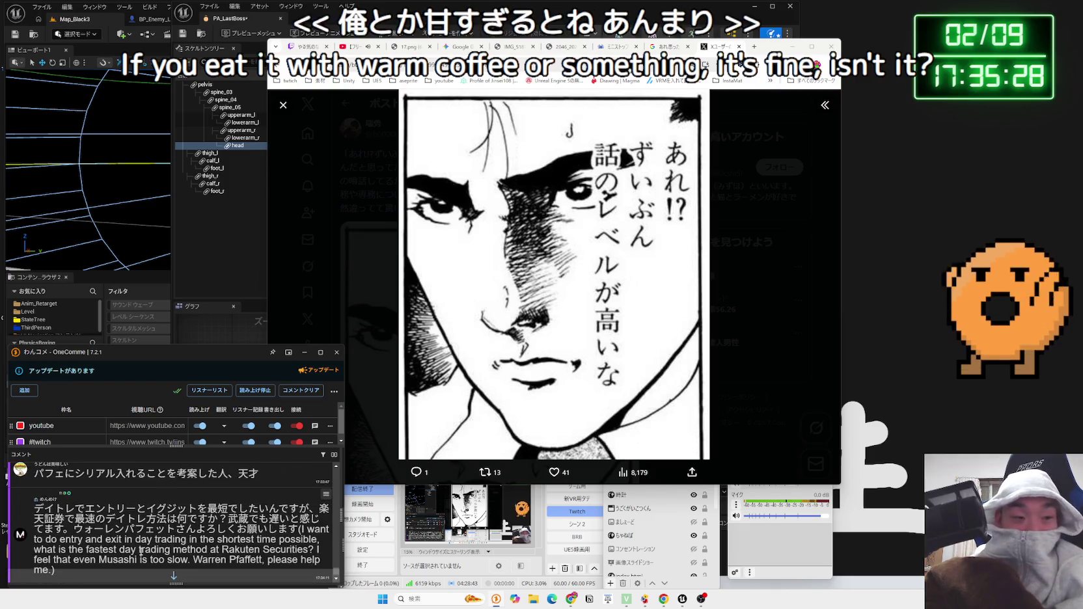
left_click_drag(34, 508, 189, 507)
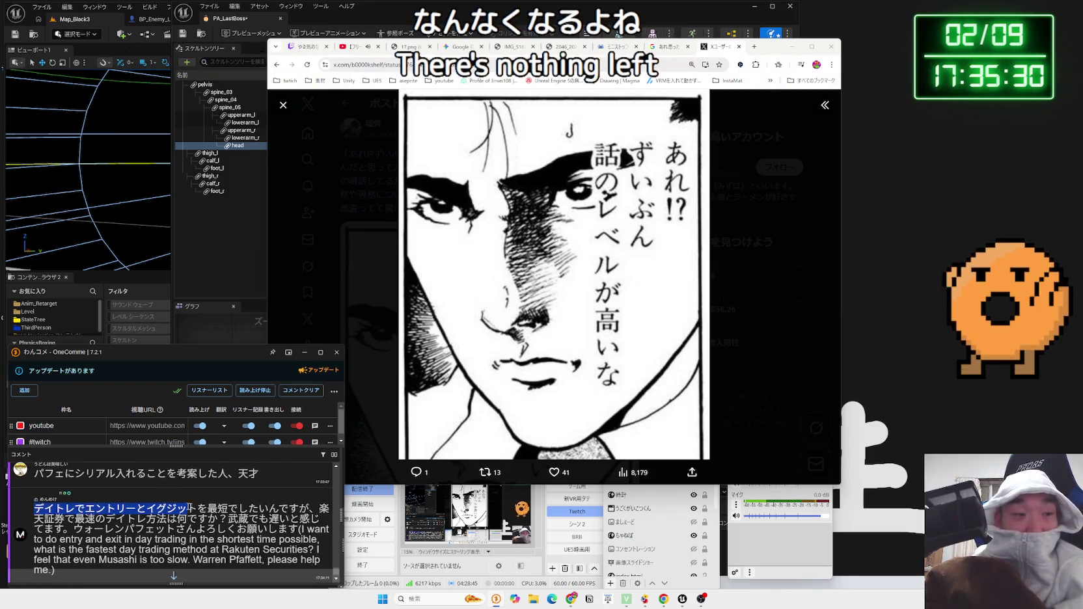
mouse_move(85, 508)
left_mouse_down()
mouse_move(34, 509)
mouse_move(201, 525)
left_mouse_up()
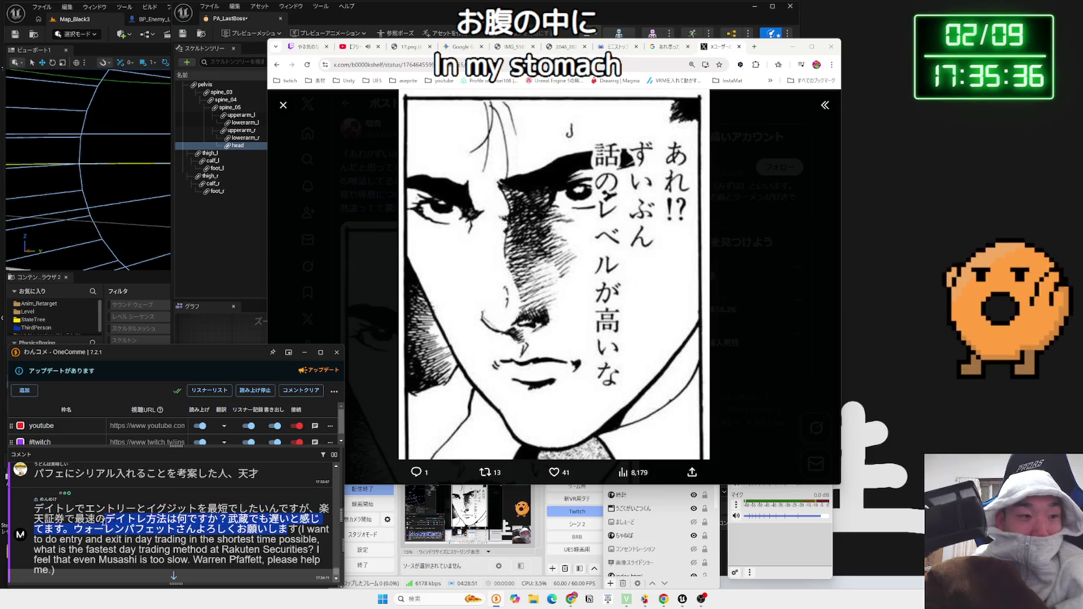
left_click(71, 518)
left_click(187, 528)
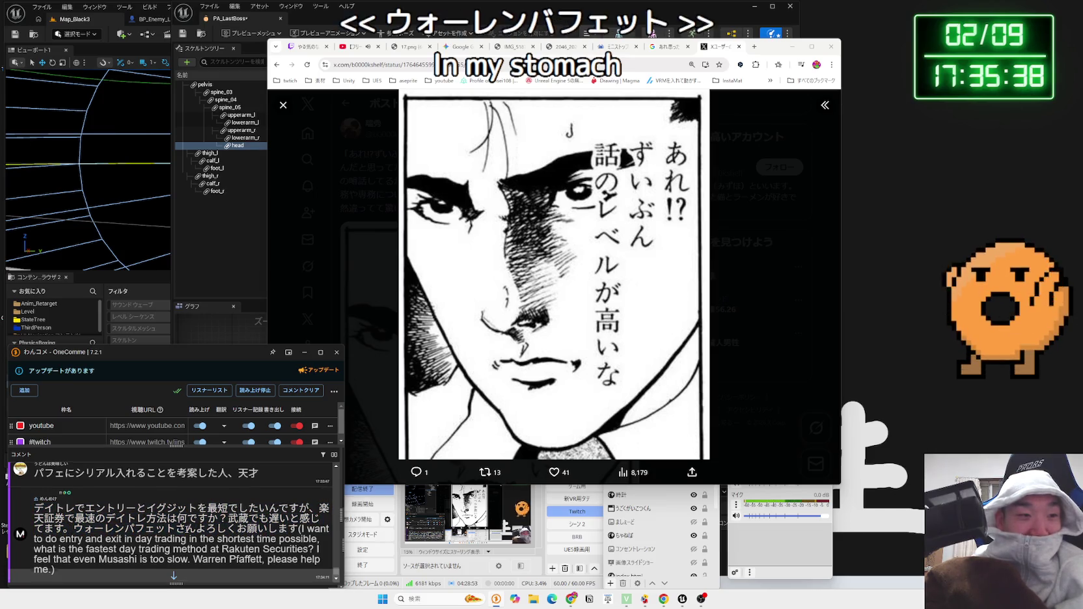
scroll(186, 533, "down", 3)
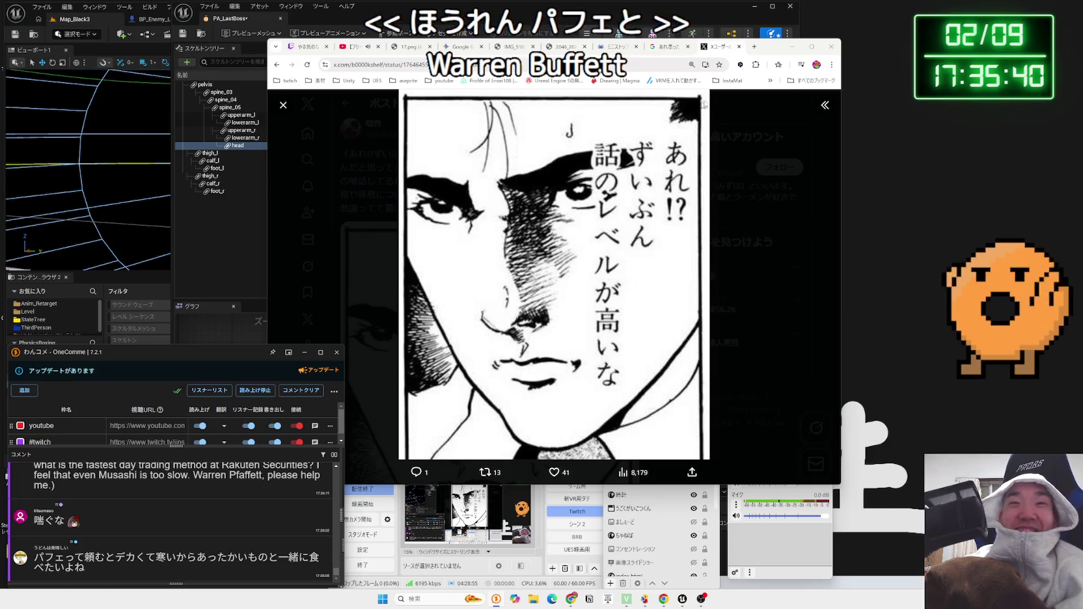
- Shift the browser right, highlight ココス in the latest comment, and return to the Google results tab
mouse_move(746, 52)
left_mouse_down()
mouse_move(829, 36)
mouse_move(811, 39)
left_mouse_up()
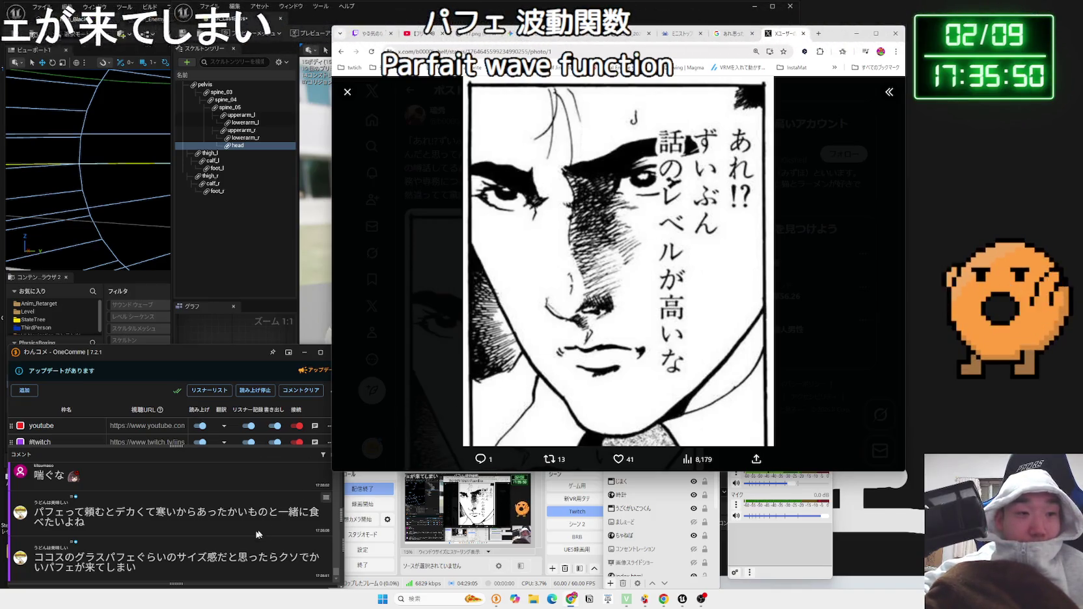
left_click(143, 556)
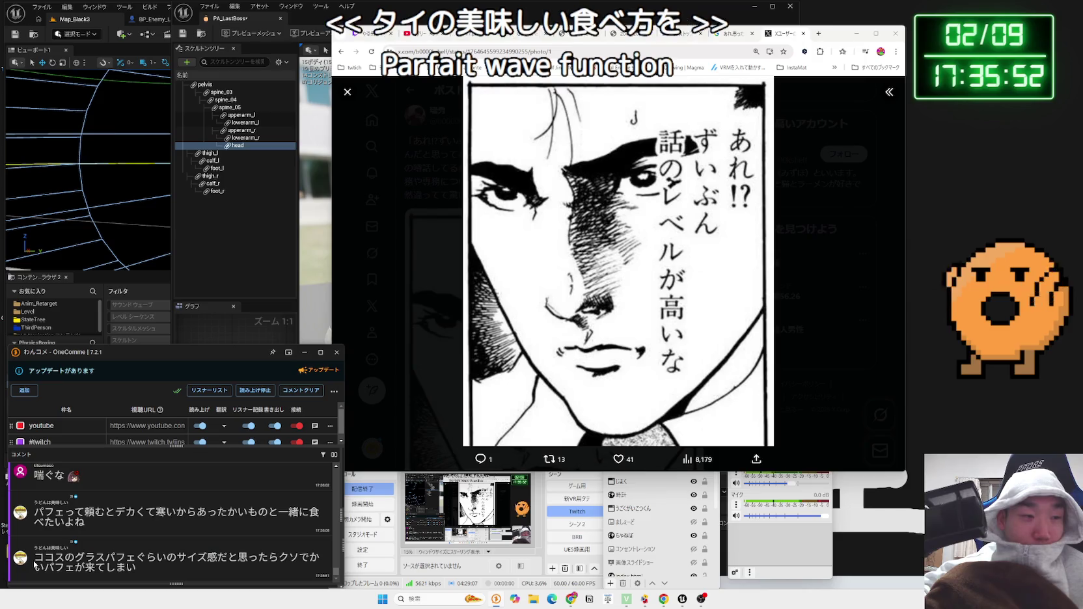
double_click(47, 557)
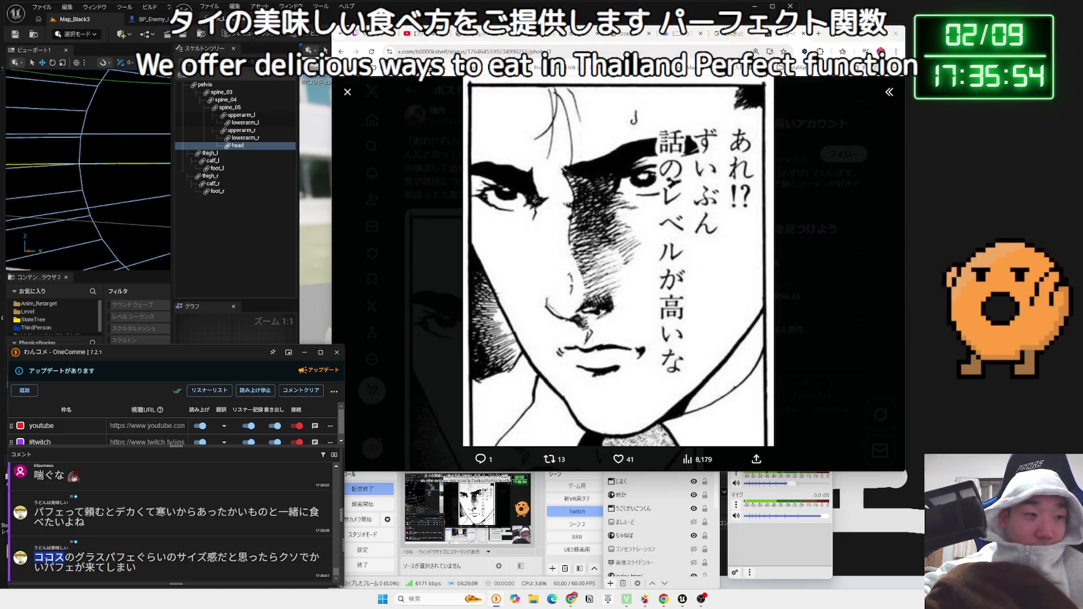
left_click_drag(112, 558, 164, 558)
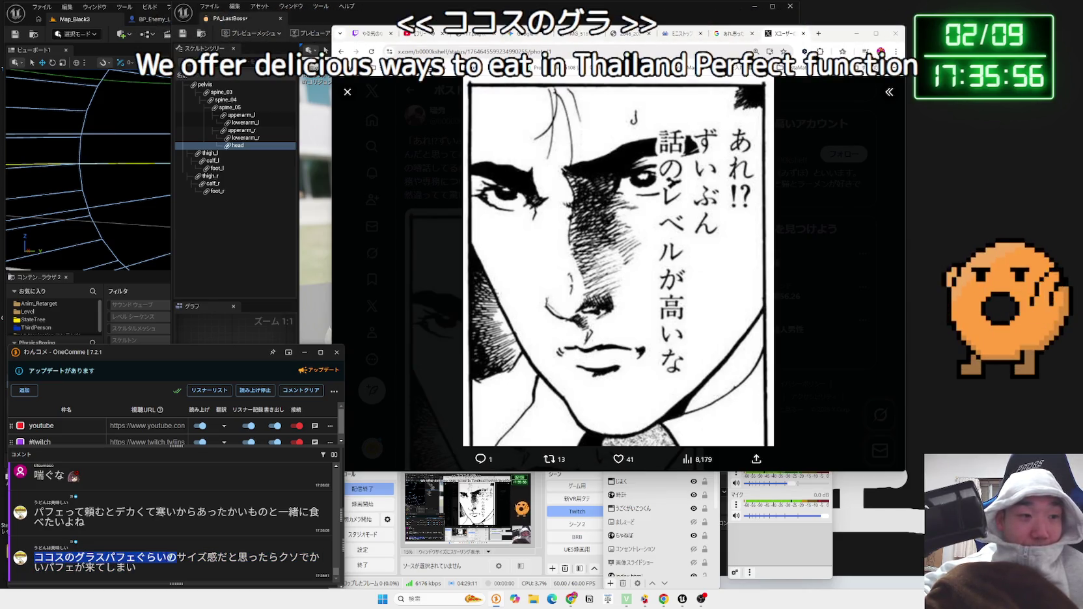
left_click_drag(237, 558, 137, 568)
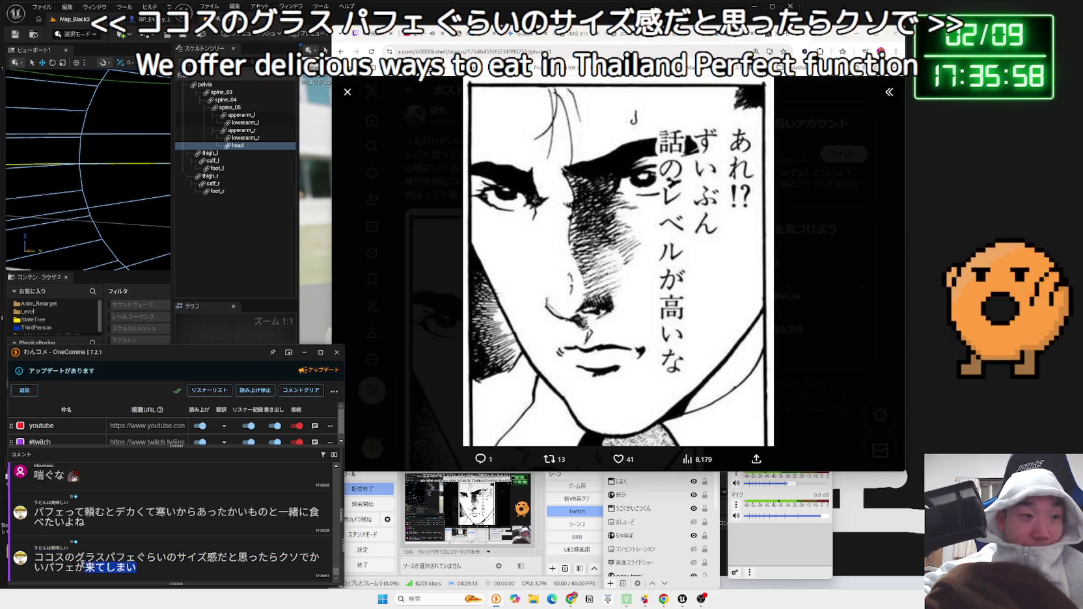
double_click(49, 558)
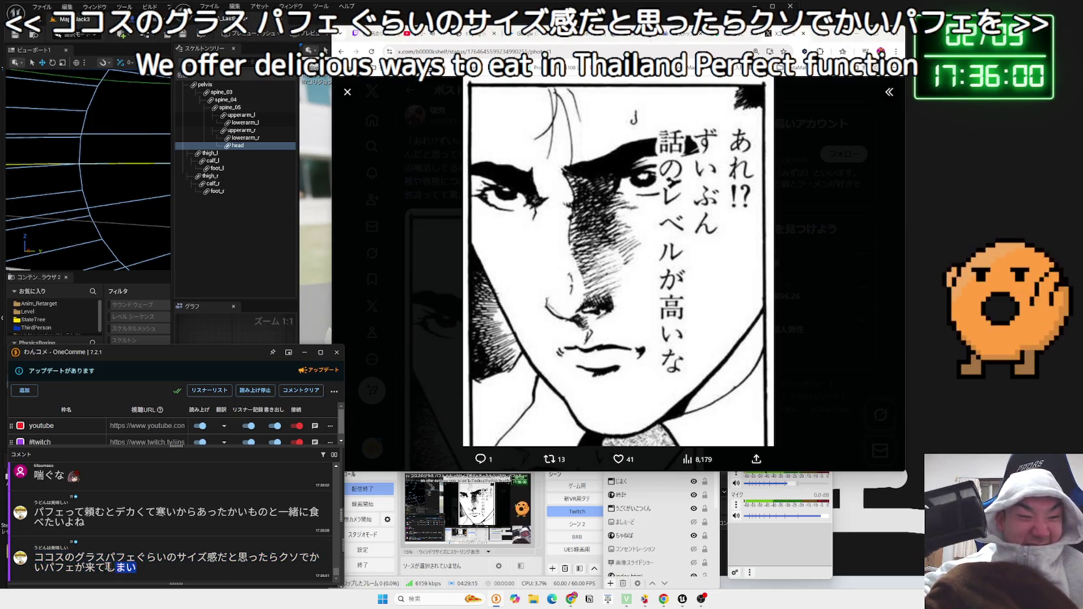
left_click(325, 490)
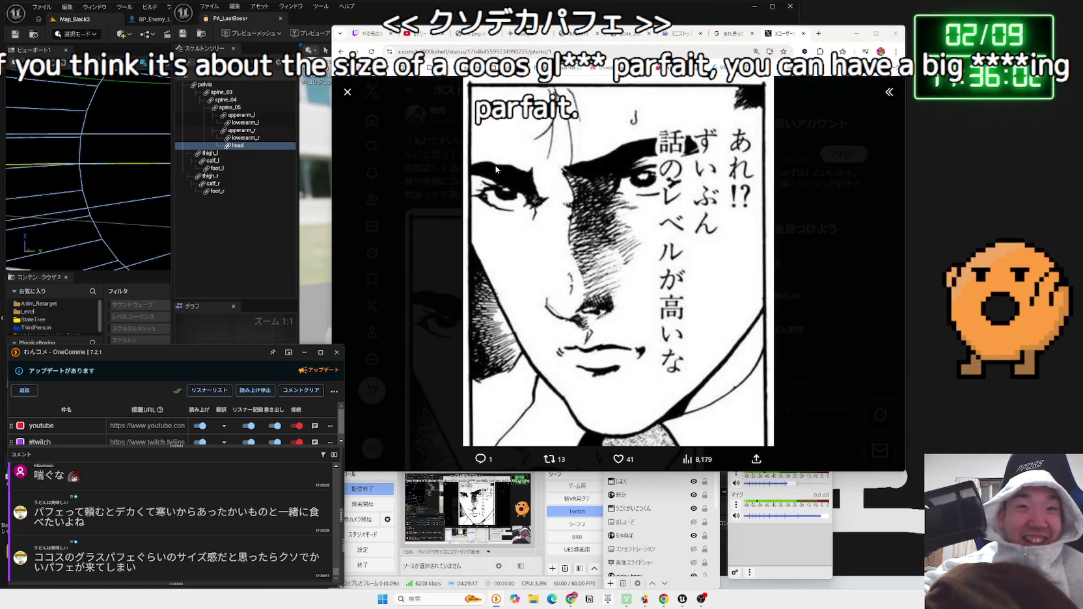
left_click(742, 33)
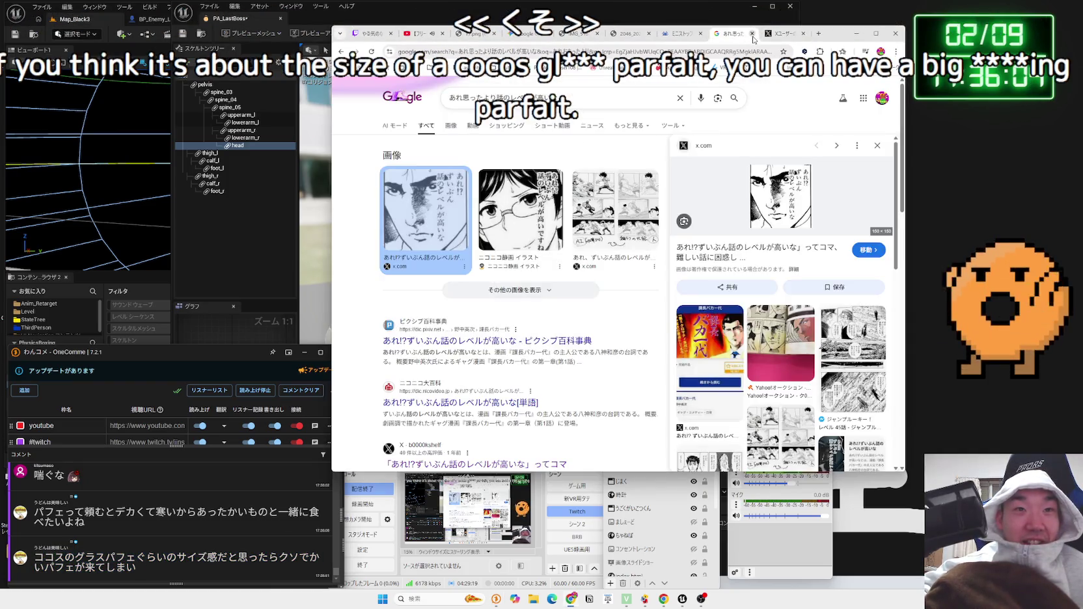
- Close the image search tab, view the Ministop parfait gummy page and pastry shop photo, then return to PA_LastBoss
left_click(754, 34)
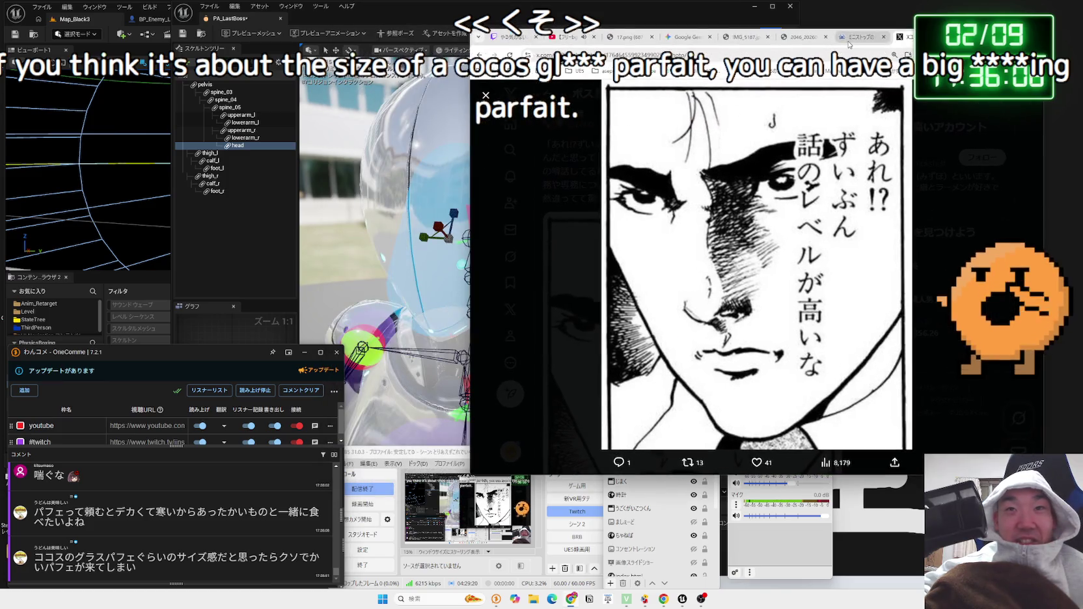
left_click(860, 36)
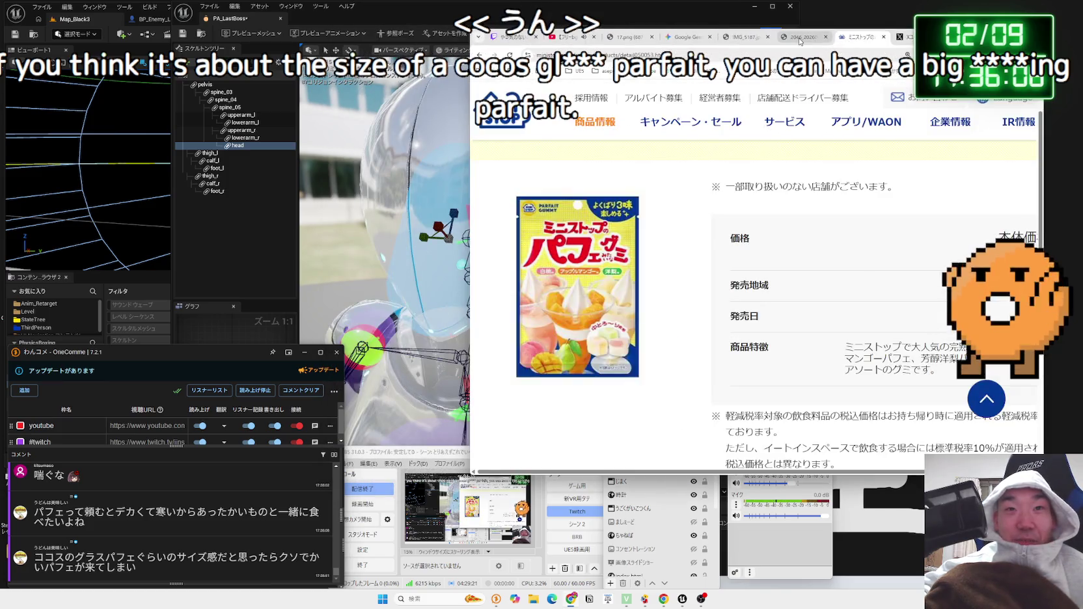
left_click(804, 37)
left_click(748, 37)
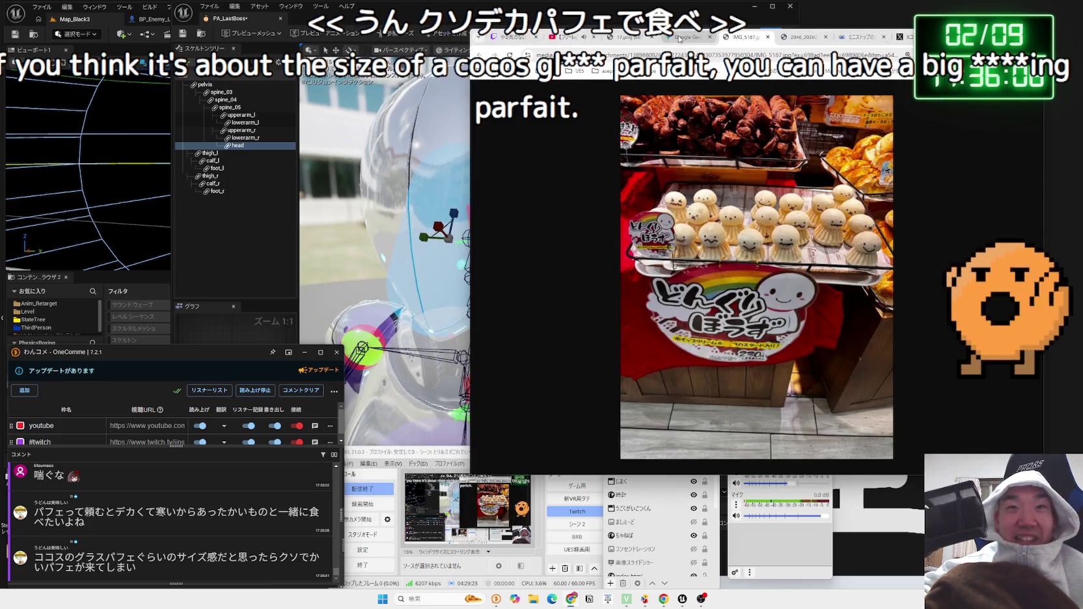
mouse_move(620, 39)
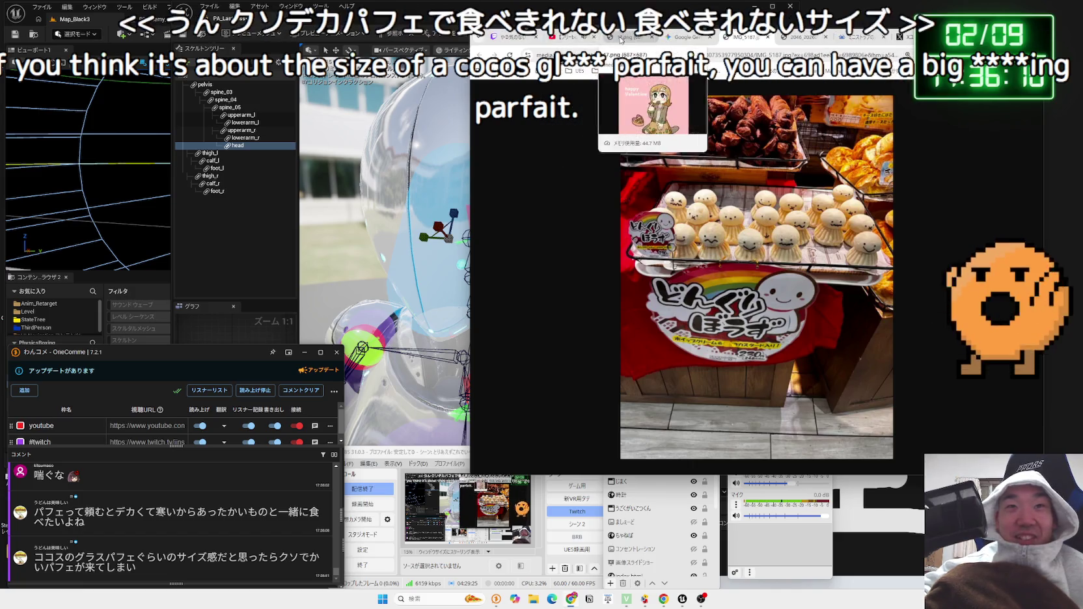
left_click(355, 449)
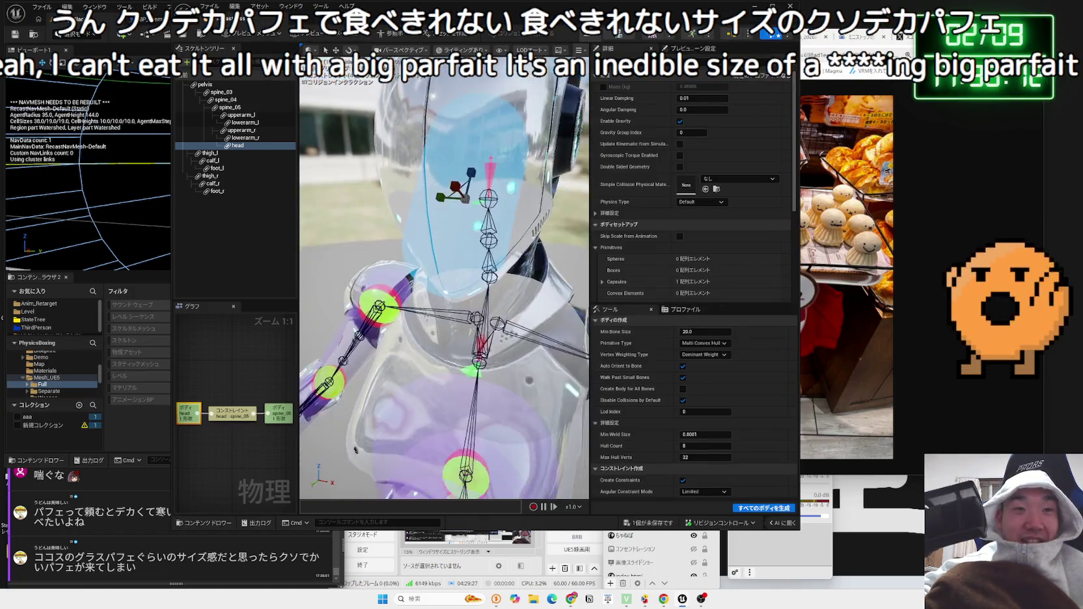
- Frame and orbit the PA_LastBoss viewport around the robot's head
key("f")
scroll(515, 241, "up", 5)
scroll(515, 241, "down", 5)
scroll(514, 241, "up", 2)
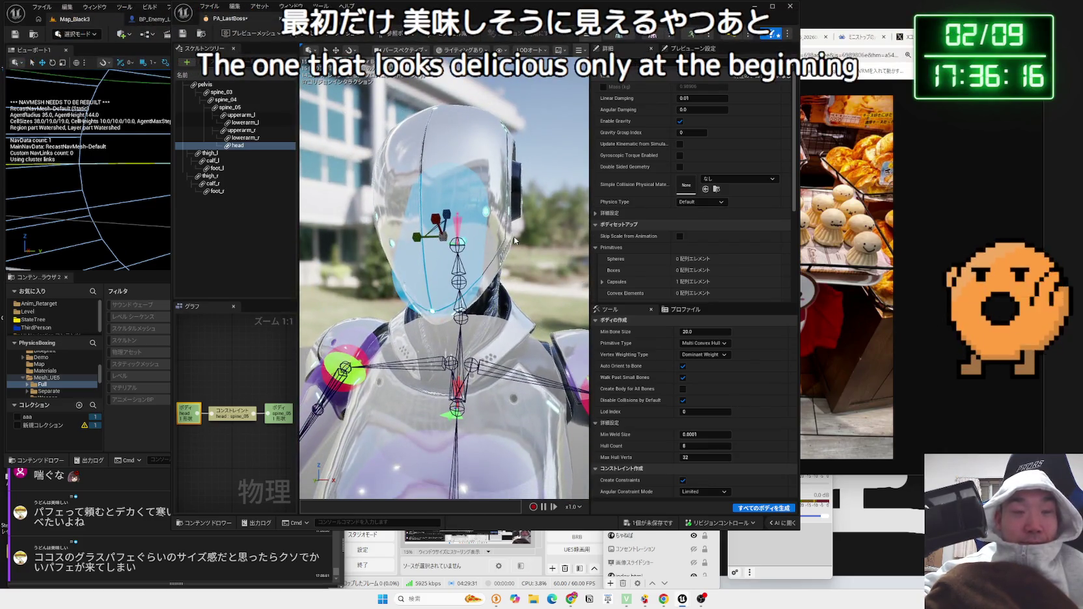
mouse_move(449, 225)
left_mouse_down()
mouse_move(403, 226)
mouse_move(464, 236)
left_mouse_up()
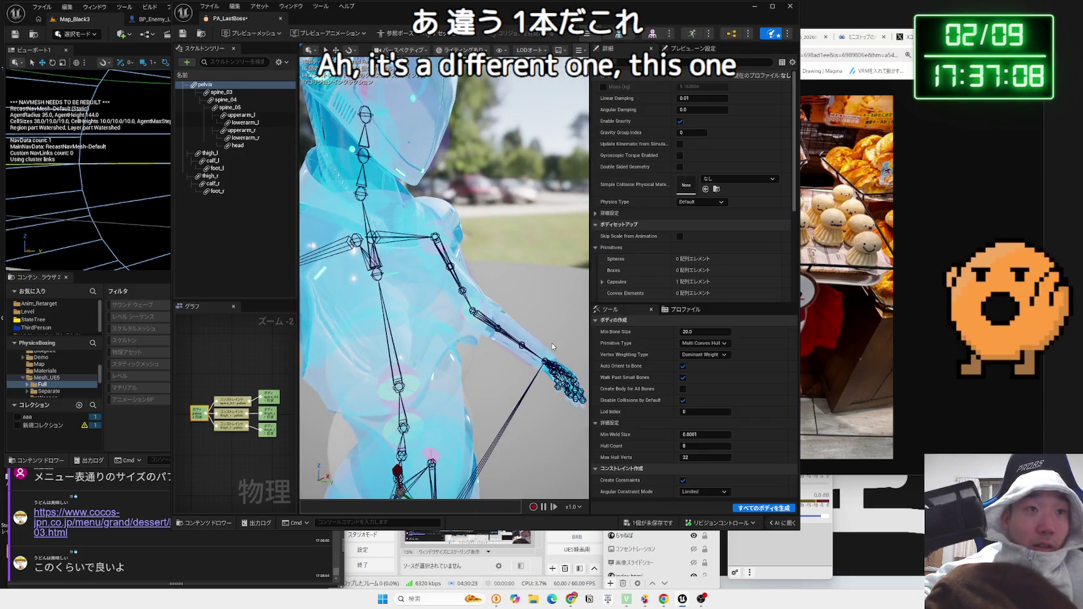
- Inspect the head, pelvis and spine_05 physics bodies, then close the PA_LastBoss editor
left_click(237, 145)
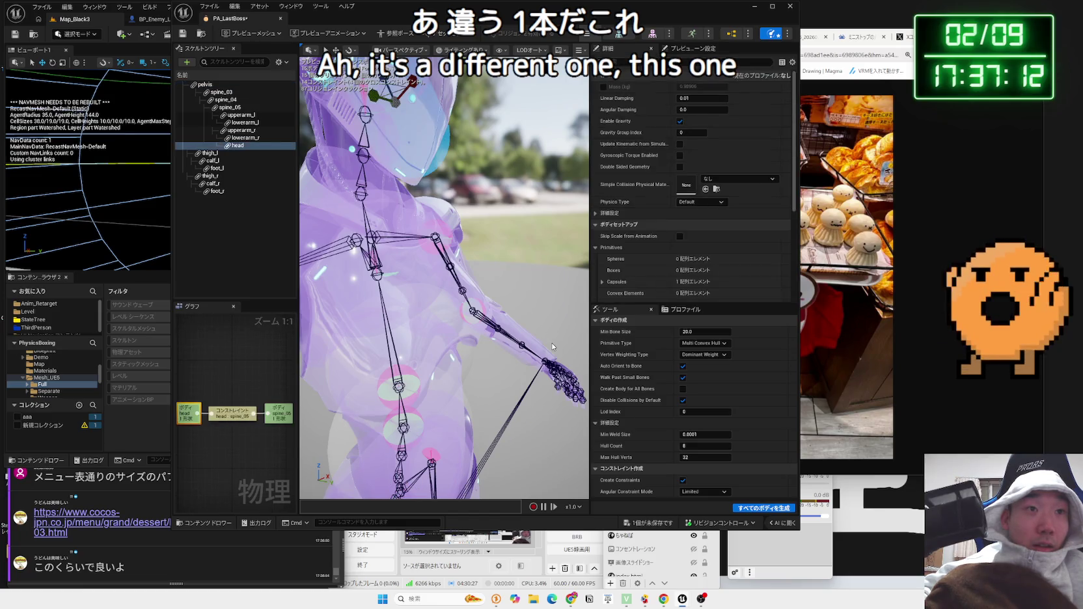
left_click(552, 347)
key("f")
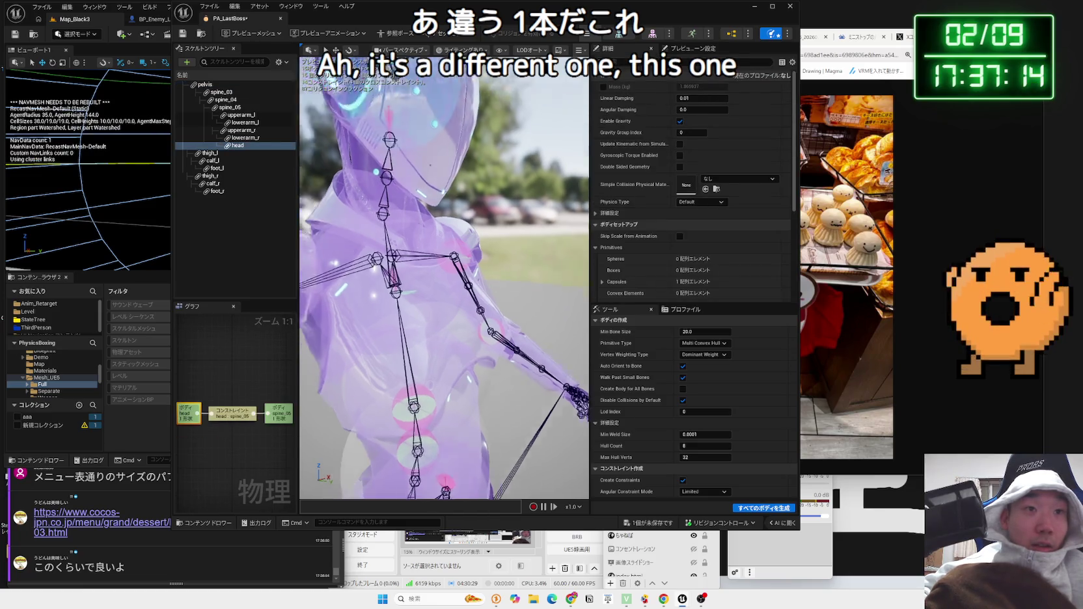
left_click(544, 296)
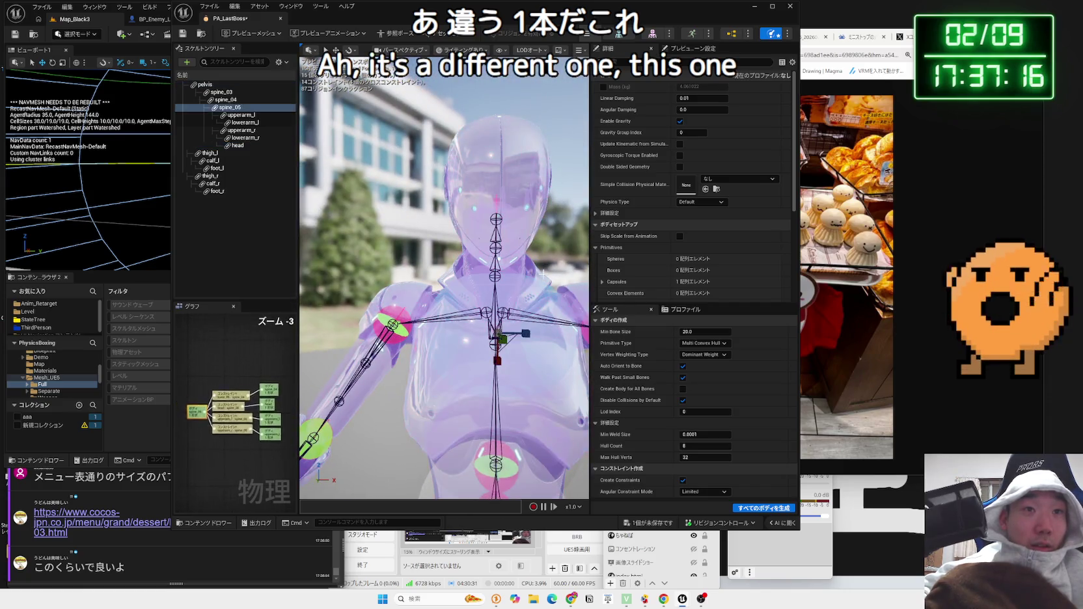
left_click(790, 7)
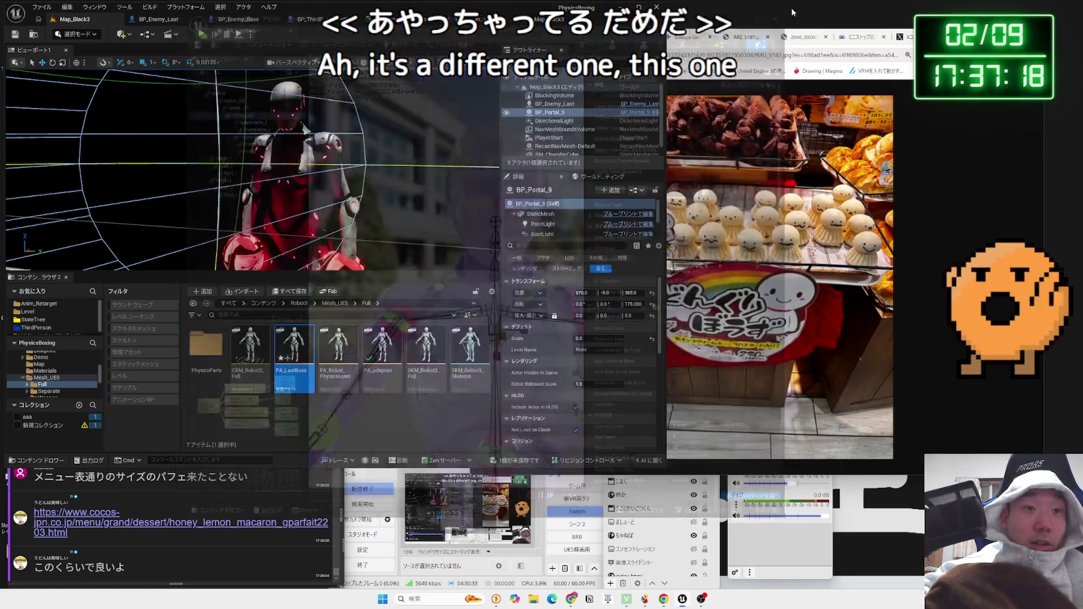
- Start deleting PA_LastBoss from the Content Browser, then cancel the confirmation
right_click(293, 351)
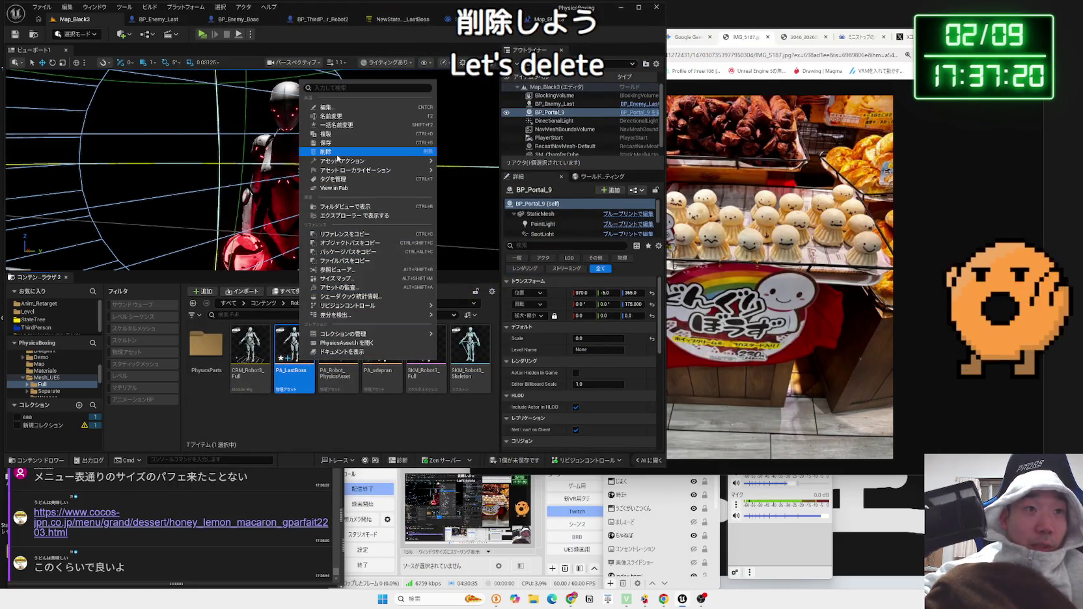
left_click(338, 157)
key("Escape")
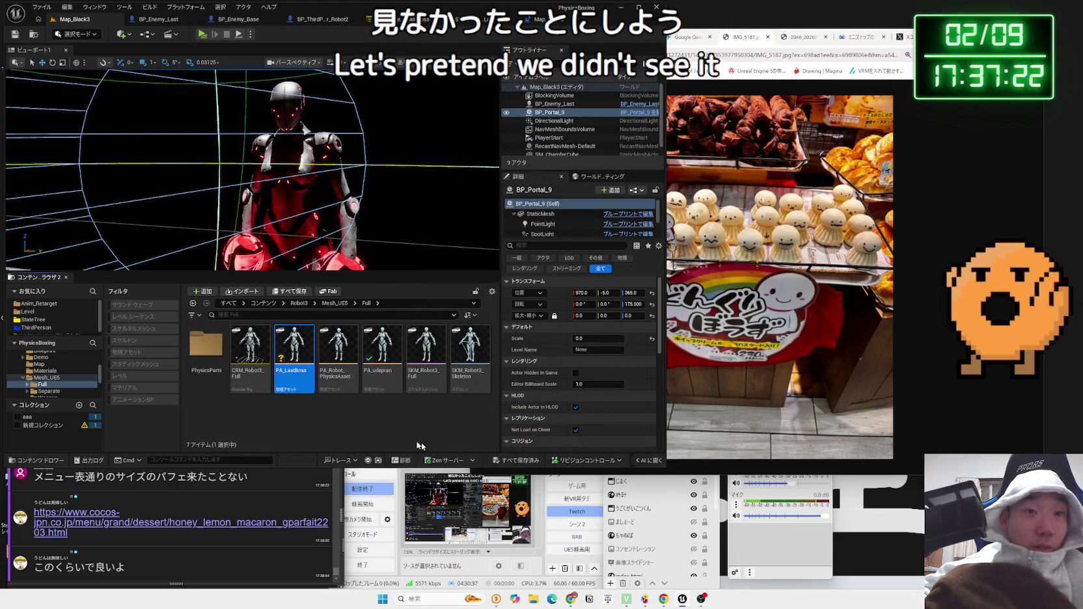
- Open the Coco's parfait link from the chat and glance over the page
left_click(177, 544)
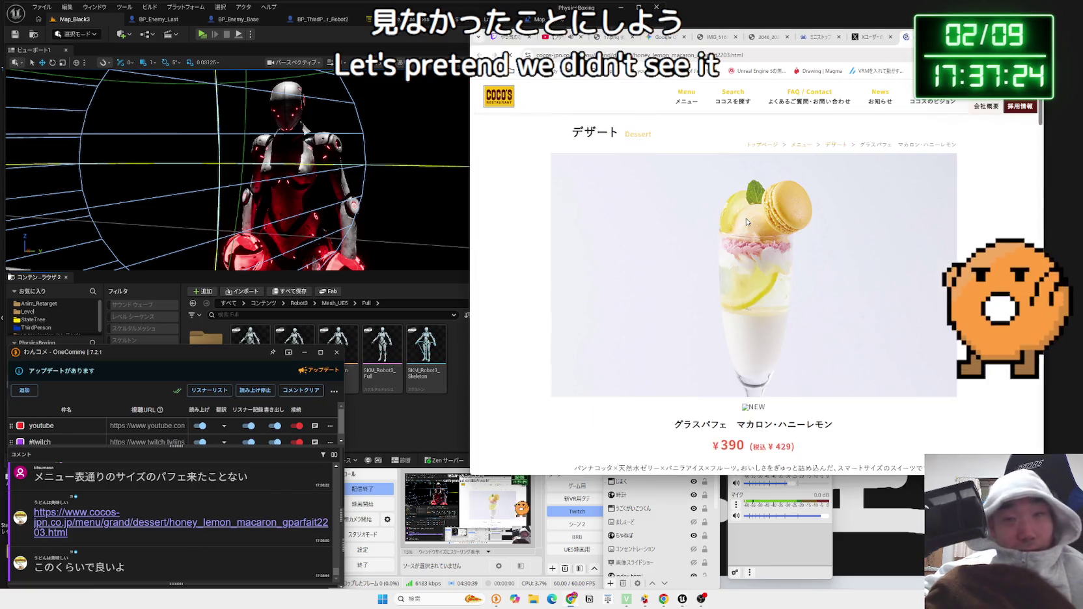
scroll(807, 280, "down", 4)
scroll(811, 284, "up", 3)
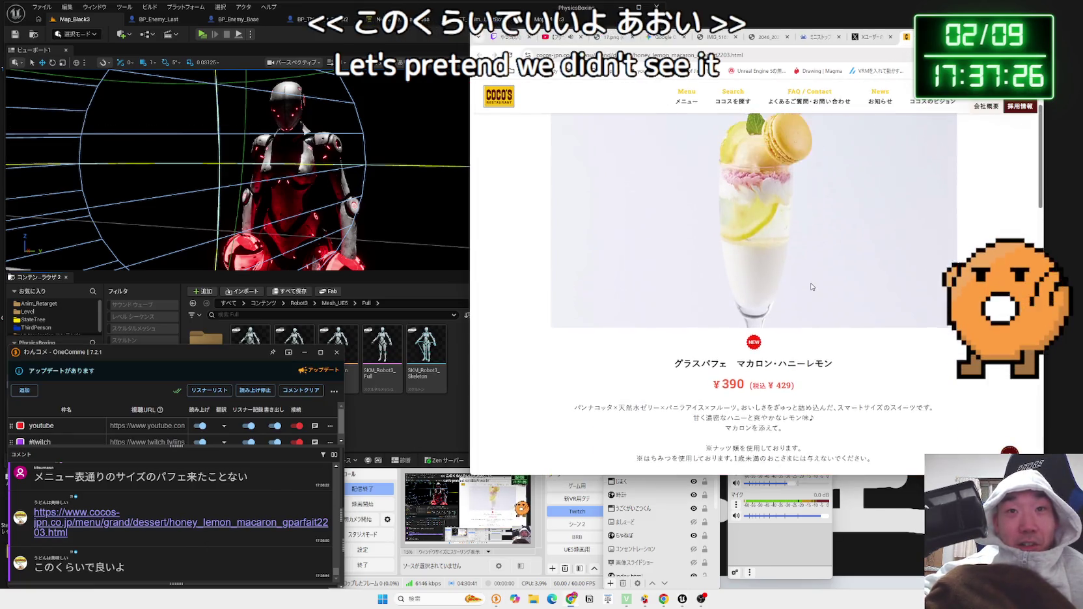
- Read through the グラスパフェ マカロン・ハニーレモン page, then go back to Coco's full dessert list
scroll(795, 260, "up", 1)
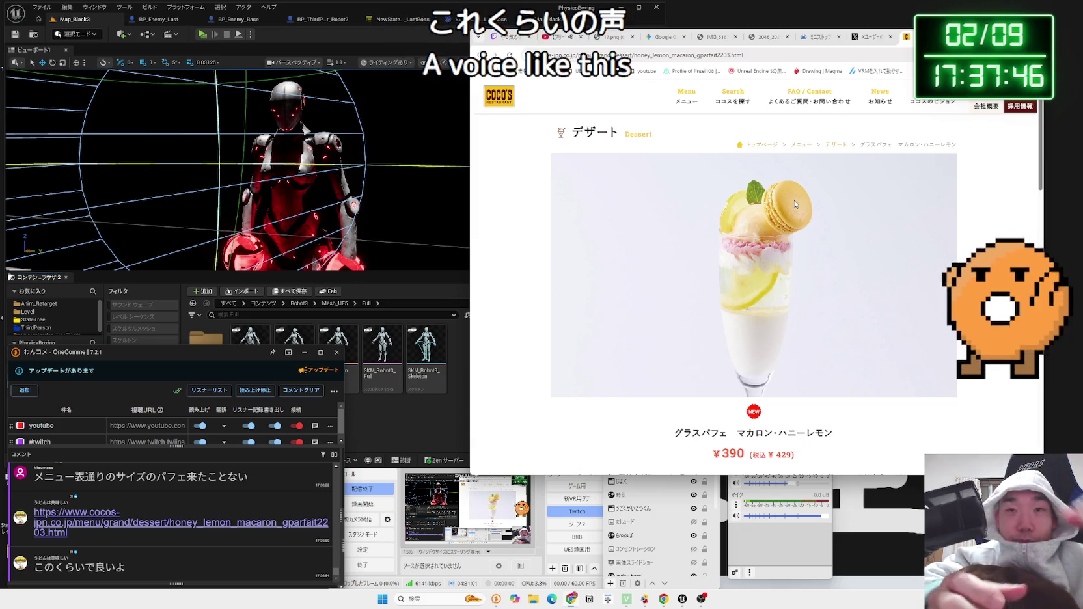
scroll(794, 204, "down", 3)
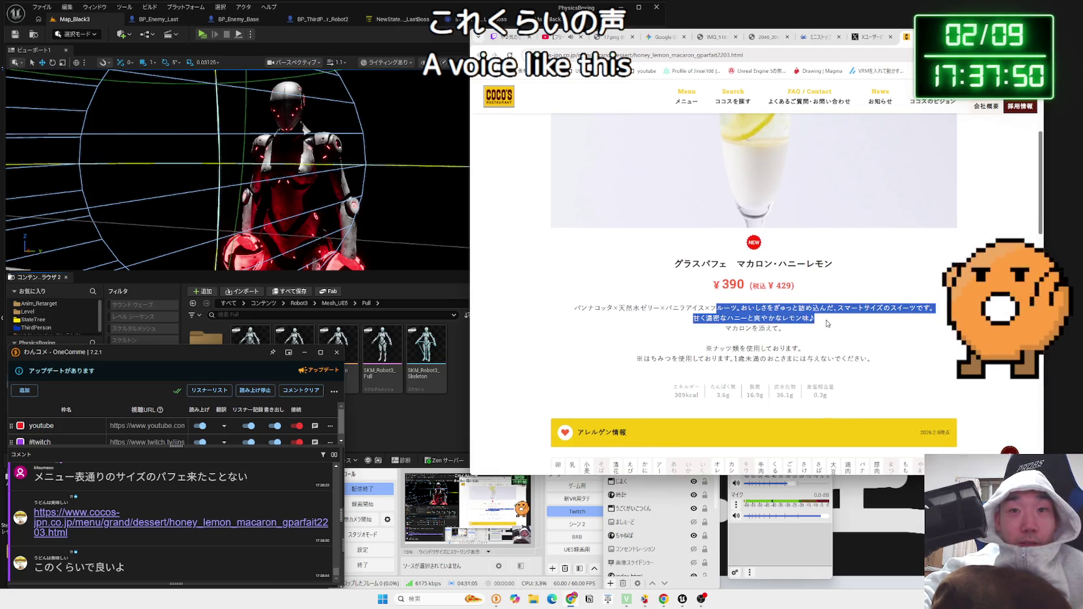
scroll(663, 311, "down", 4)
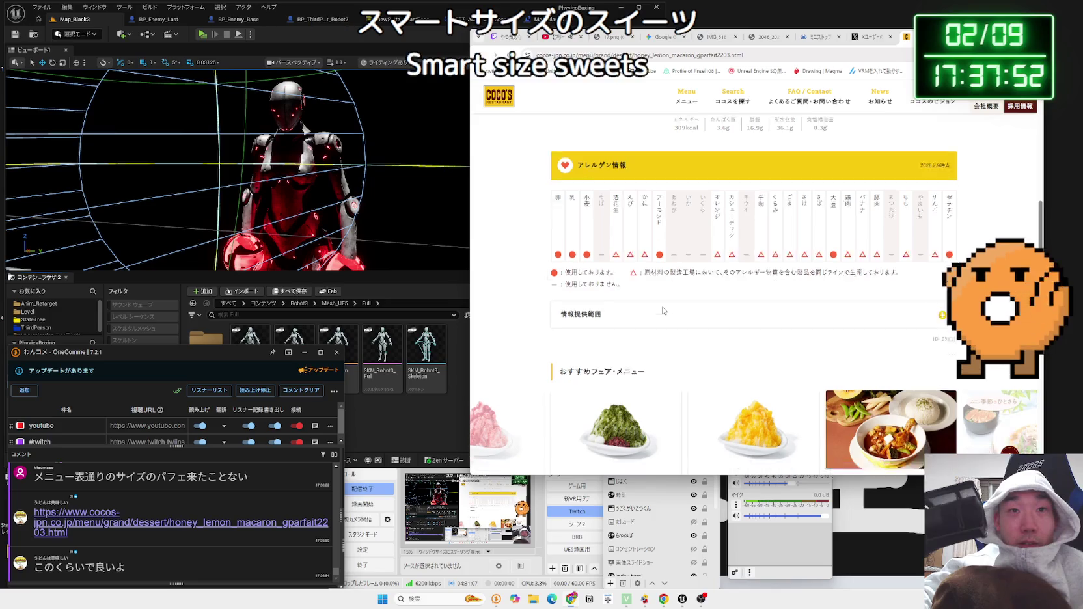
scroll(660, 310, "down", 4)
scroll(658, 309, "up", 10)
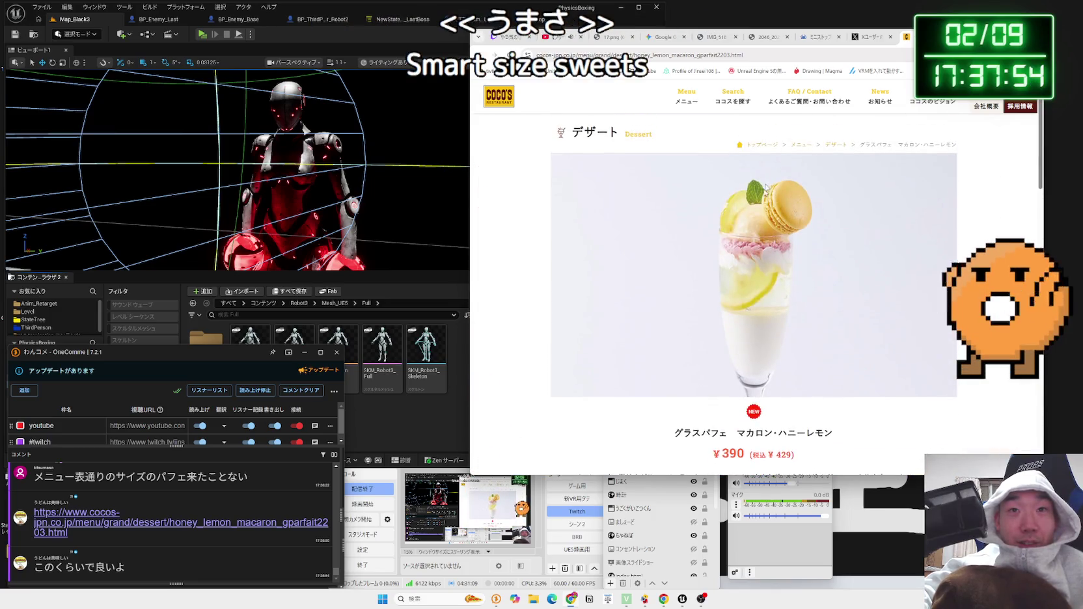
left_click(839, 147)
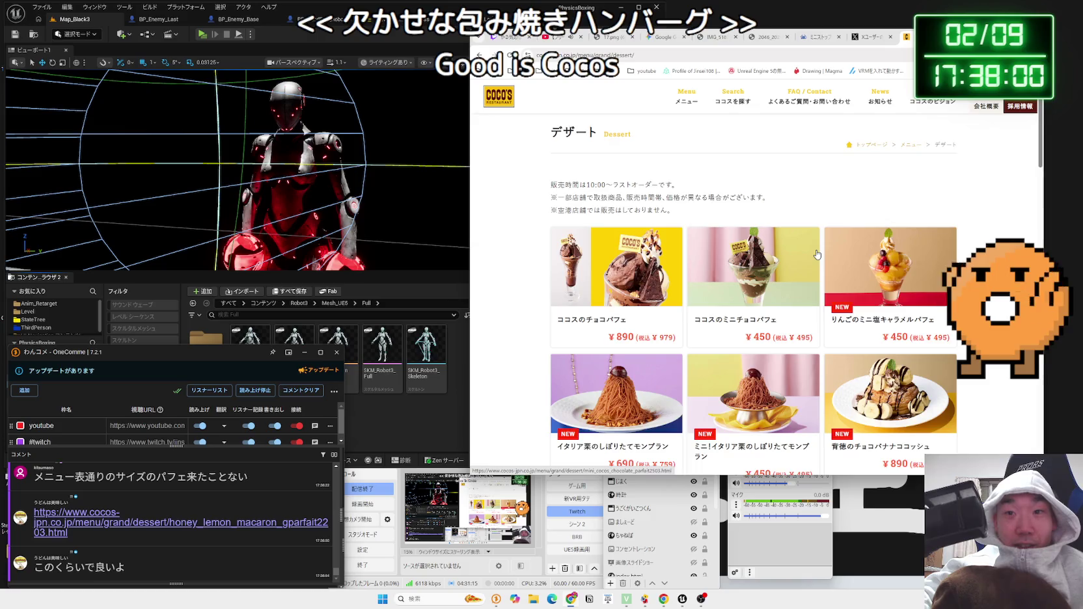
- Scroll Coco's desserts and view the フルーツ白玉クリームあんみつ details before returning
scroll(818, 255, "down", 8)
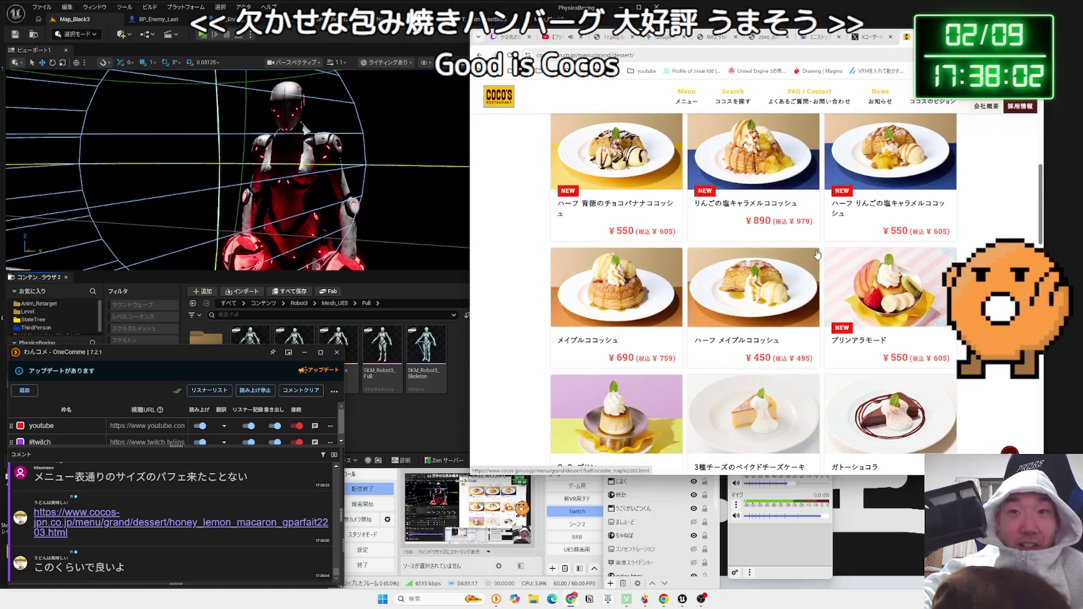
scroll(817, 254, "down", 3)
scroll(818, 254, "down", 4)
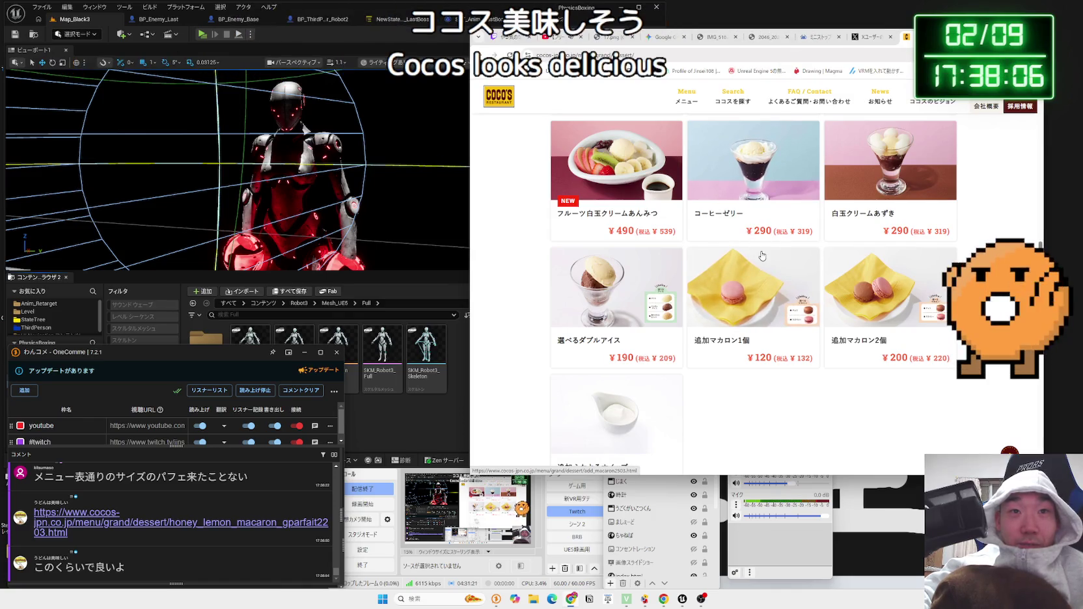
left_click(612, 163)
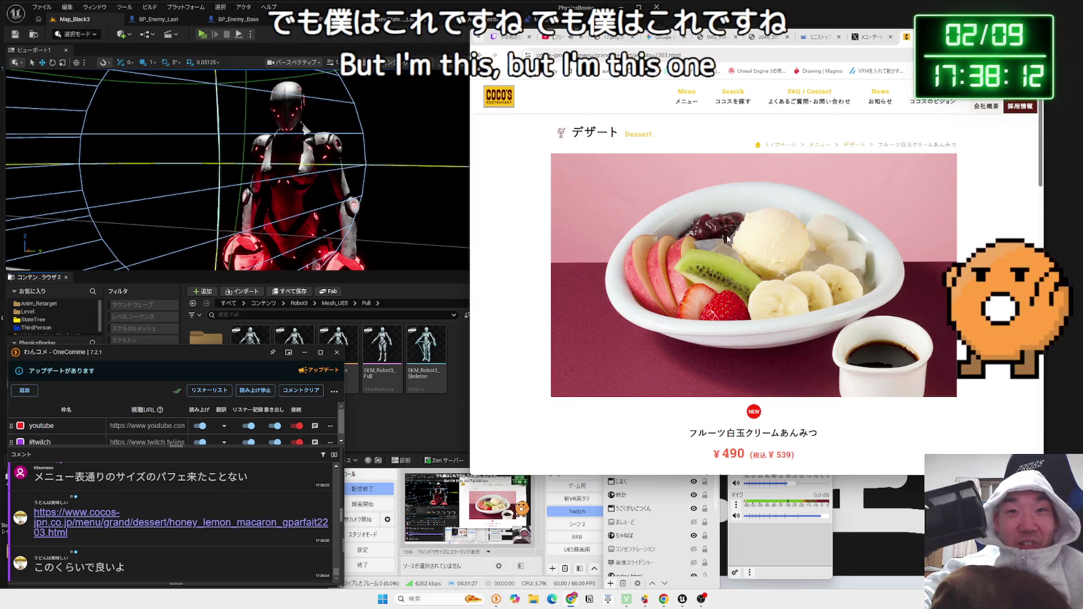
scroll(726, 235, "down", 1)
key("alt+Left")
- View the 白玉クリームあずき details, return to the list, then go to Coco's main メニュー page
scroll(732, 244, "down", 3)
scroll(732, 245, "up", 5)
scroll(732, 241, "up", 10)
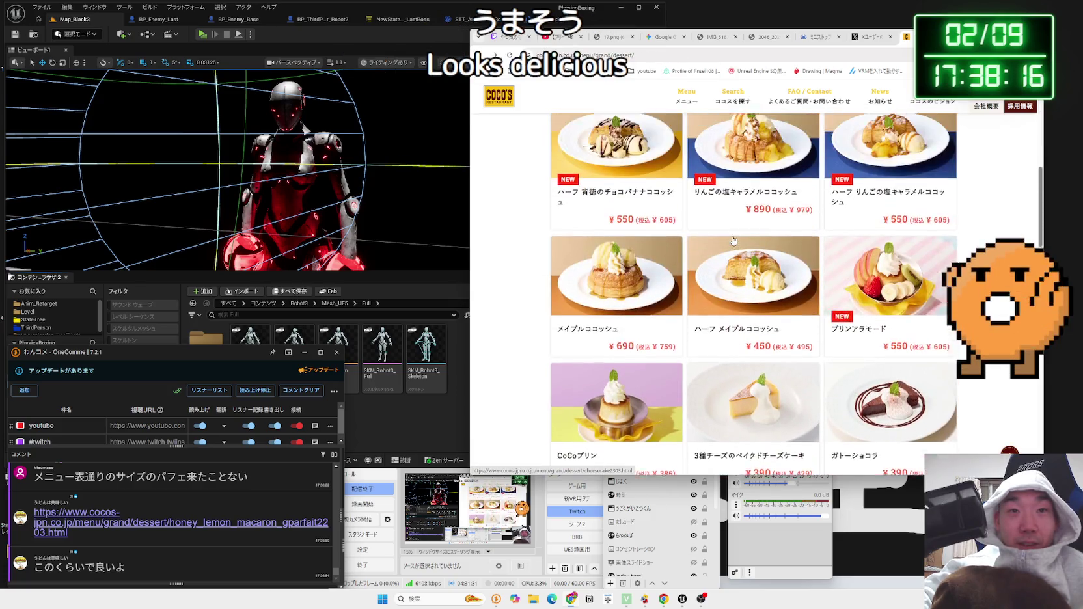
scroll(733, 241, "up", 3)
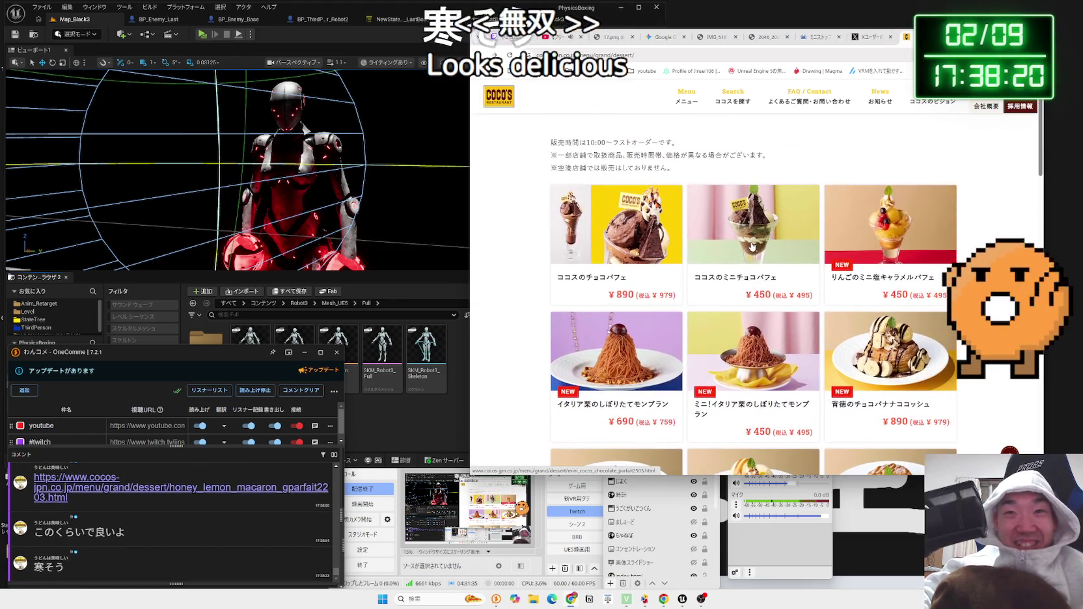
scroll(860, 245, "down", 8)
scroll(860, 245, "down", 6)
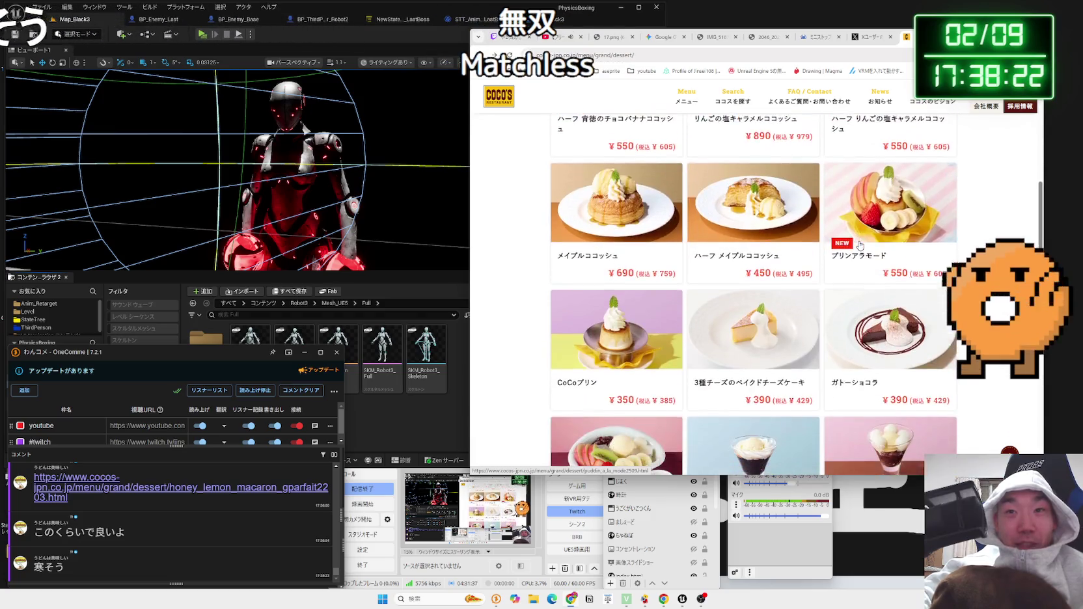
scroll(860, 246, "up", 4)
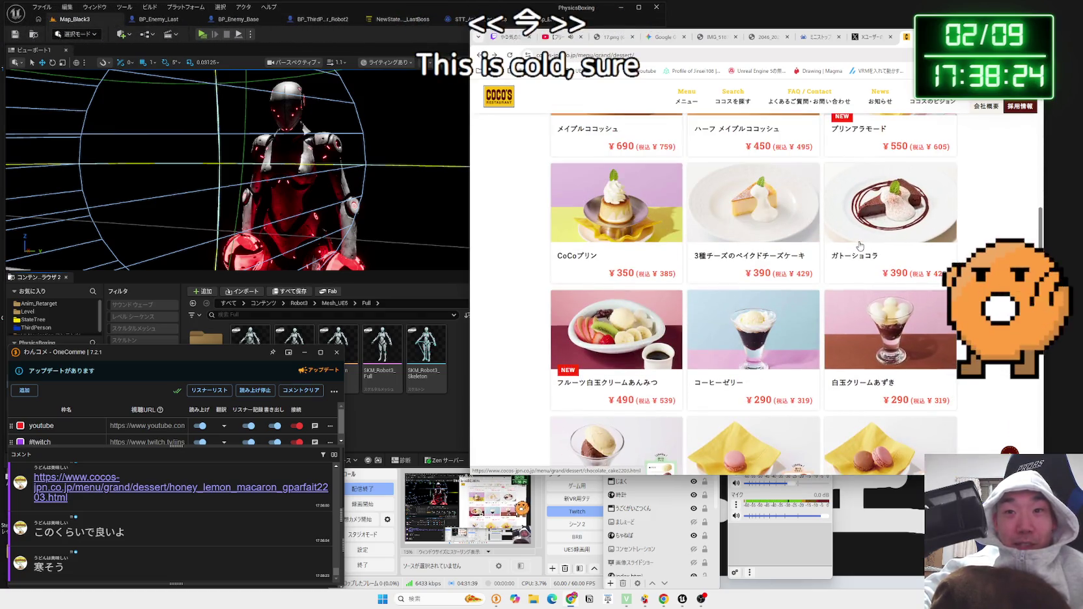
scroll(860, 246, "down", 3)
left_click(865, 245)
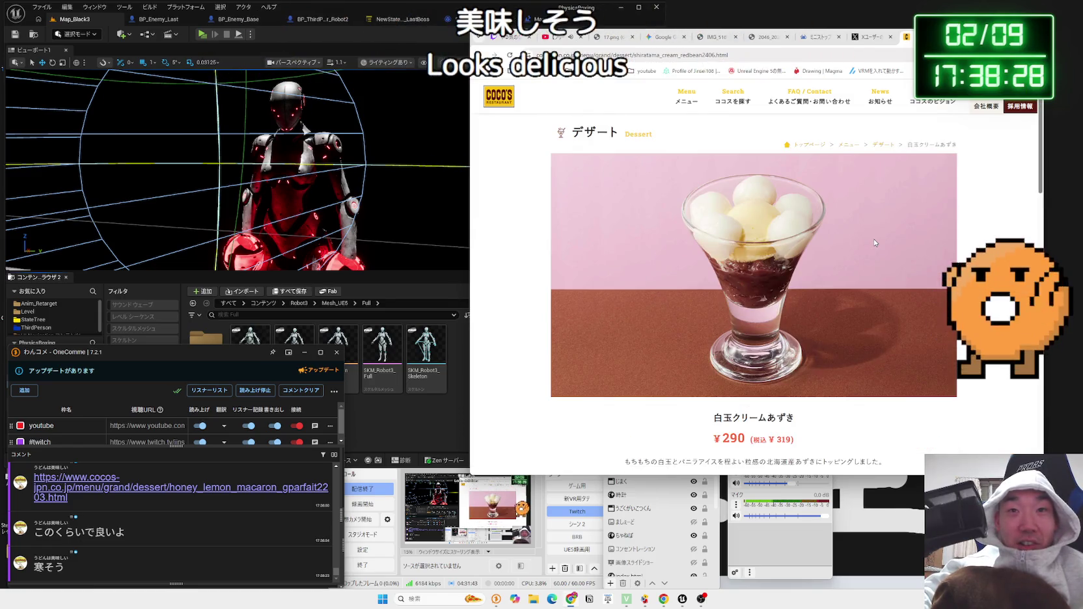
key("alt+Left")
scroll(798, 248, "up", 15)
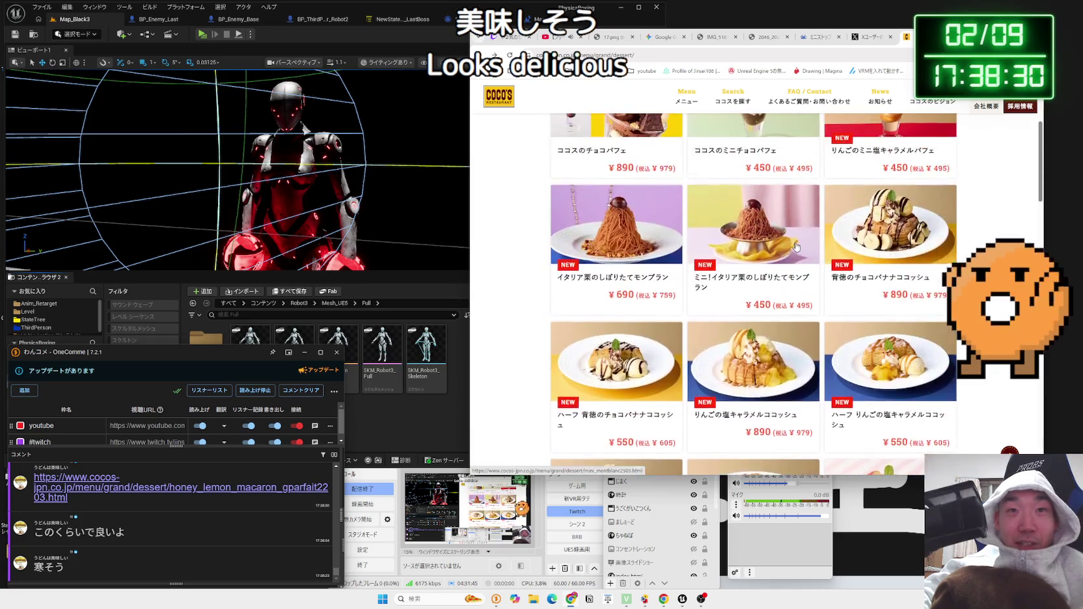
left_click(697, 109)
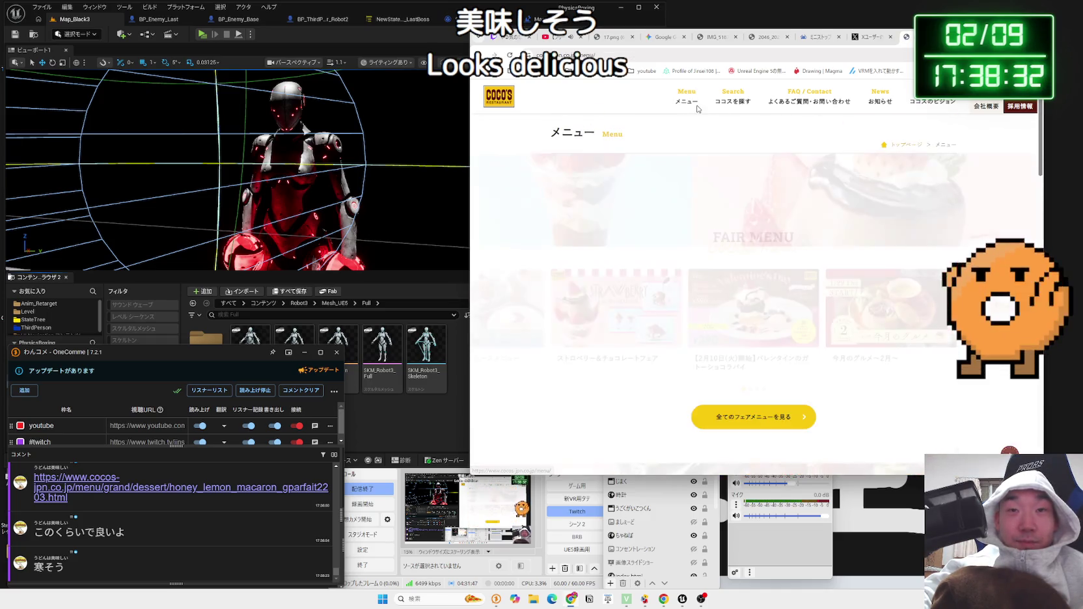
- Open Coco's hamburg steak category and view the ココスのハンバーグ details
scroll(750, 281, "down", 4)
scroll(749, 281, "down", 2)
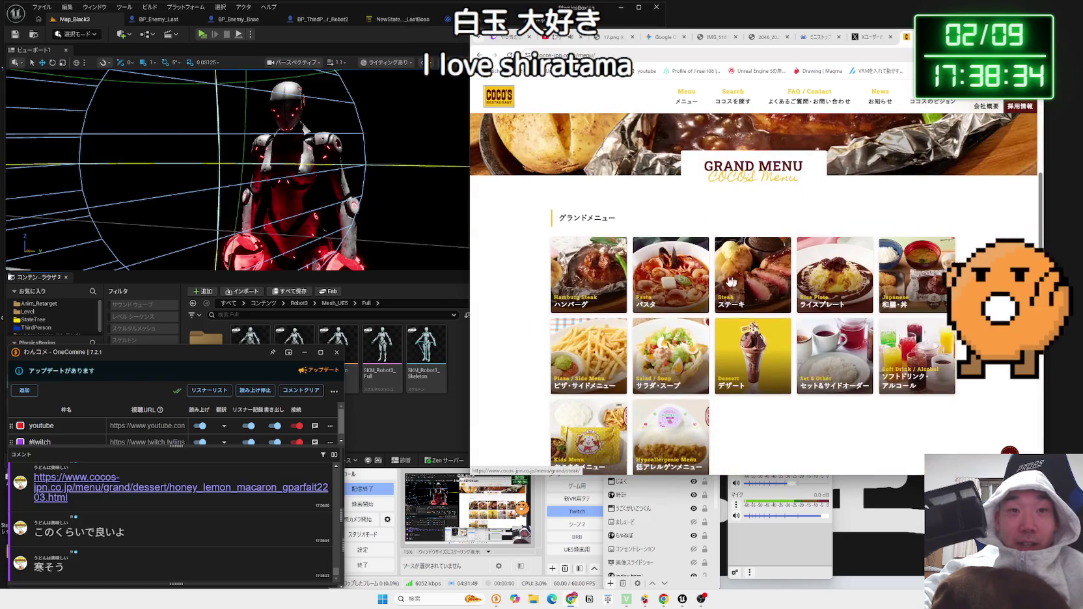
left_click(593, 273)
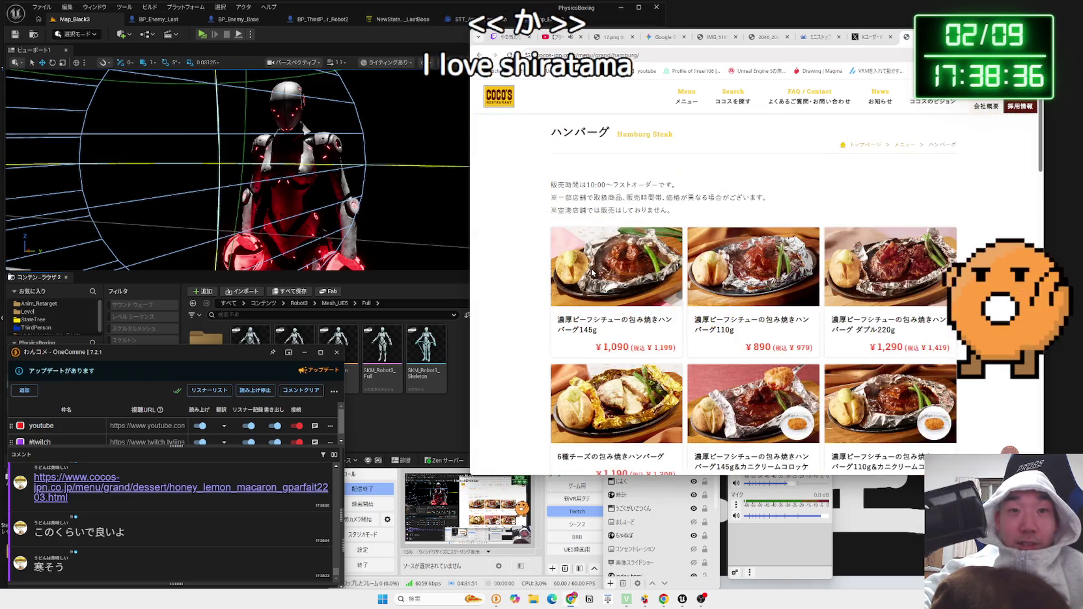
scroll(593, 272, "down", 3)
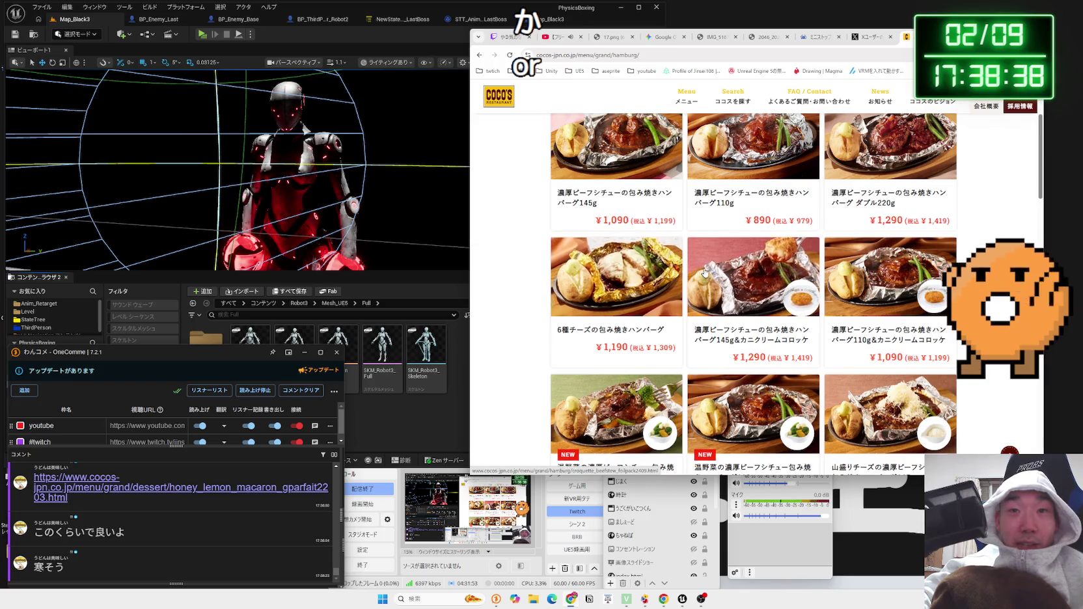
scroll(705, 272, "down", 2)
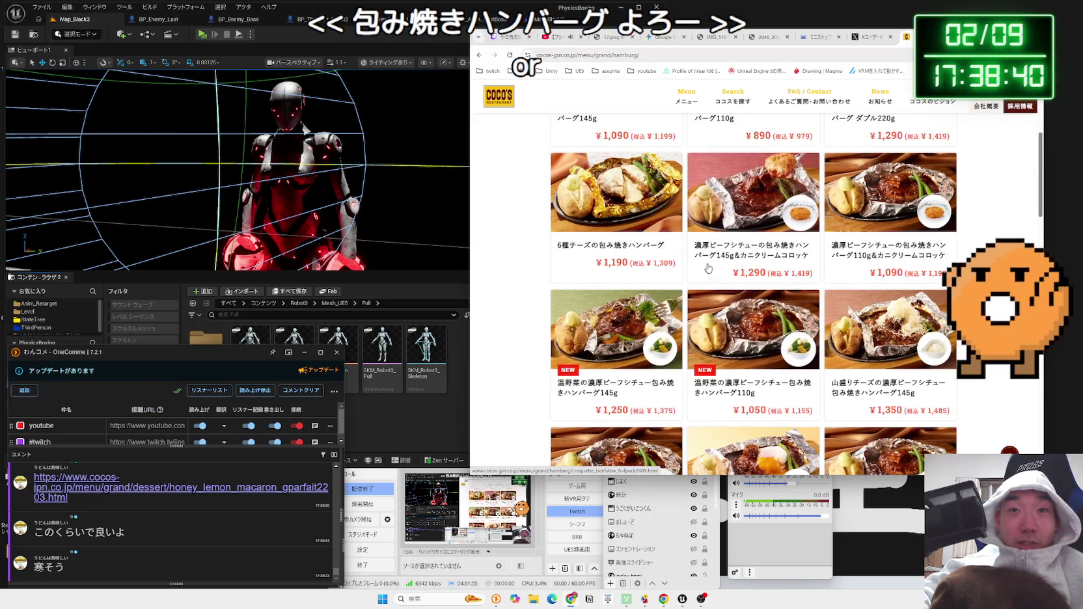
scroll(706, 270, "down", 4)
scroll(712, 265, "down", 3)
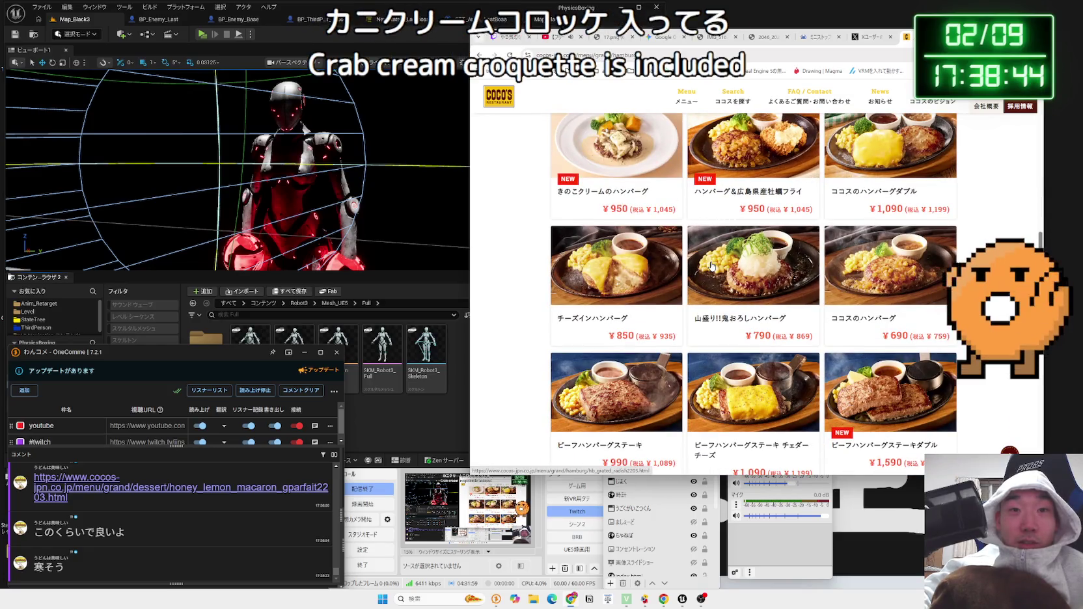
left_click(867, 269)
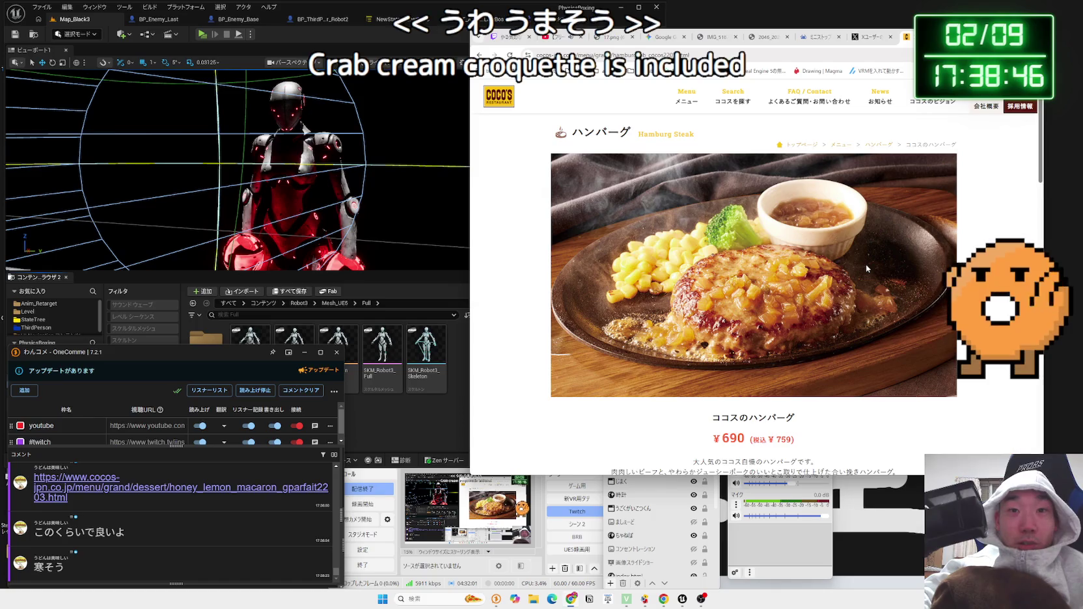
key("alt+Left")
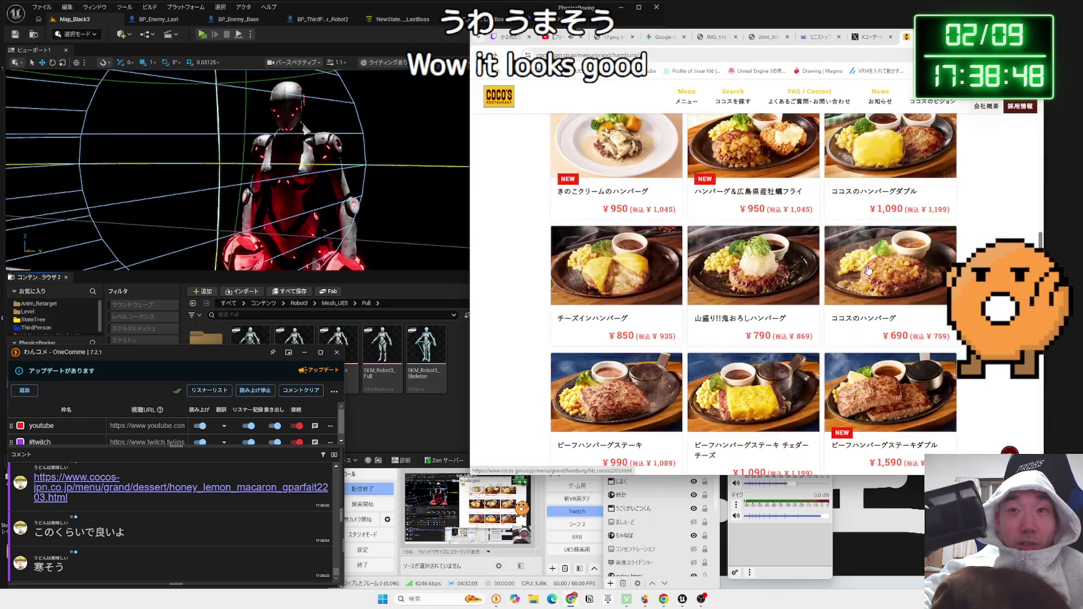
- View the ビーフハンバーグステーキダブル details, close the X tab, and scroll the hamburg list
scroll(868, 269, "down", 2)
left_click(880, 263)
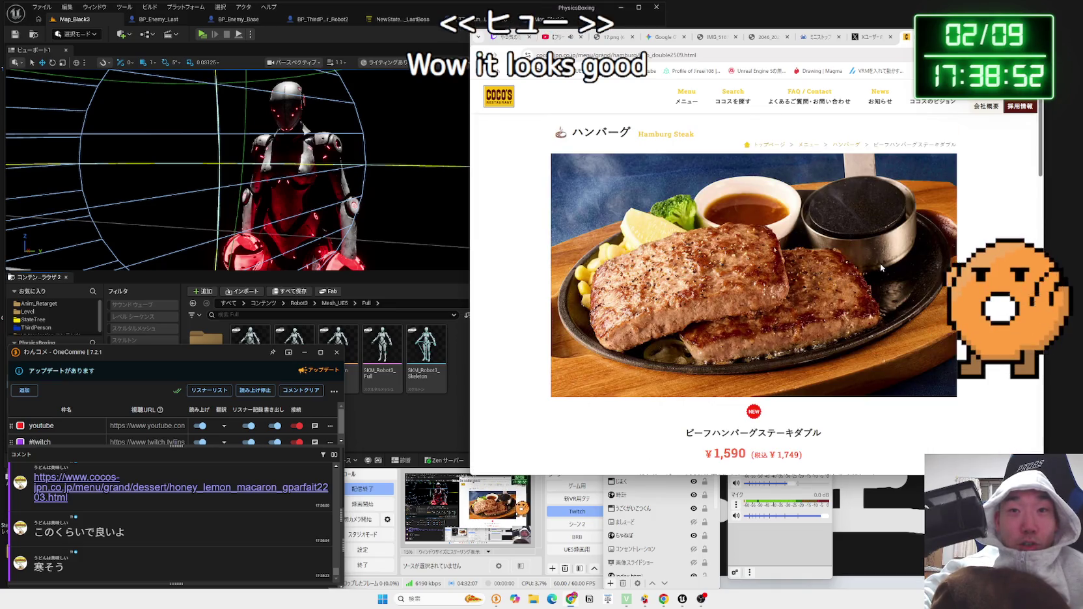
scroll(880, 263, "down", 2)
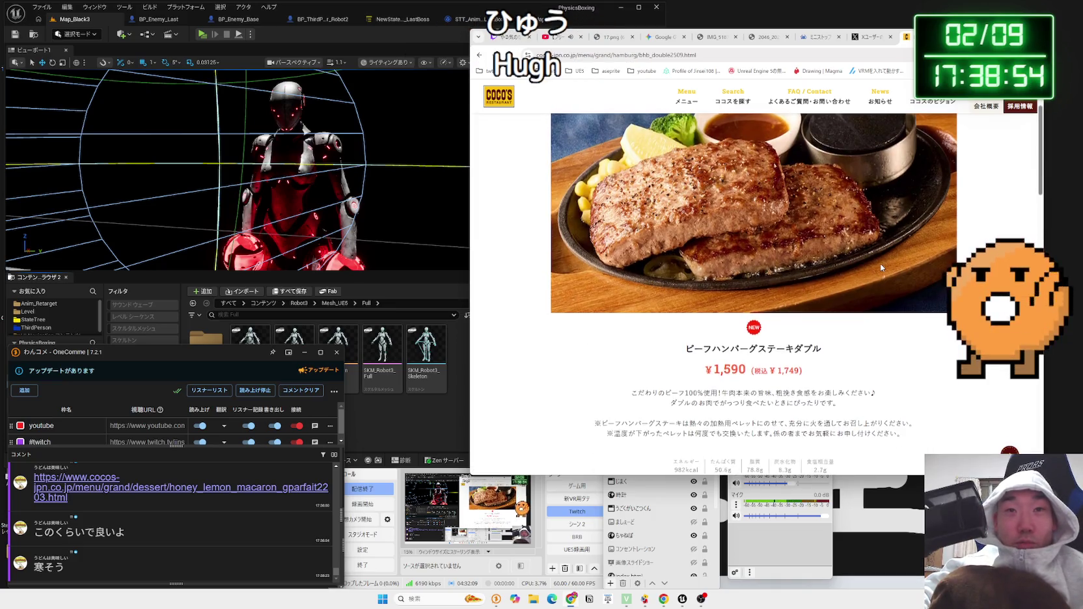
scroll(880, 263, "up", 2)
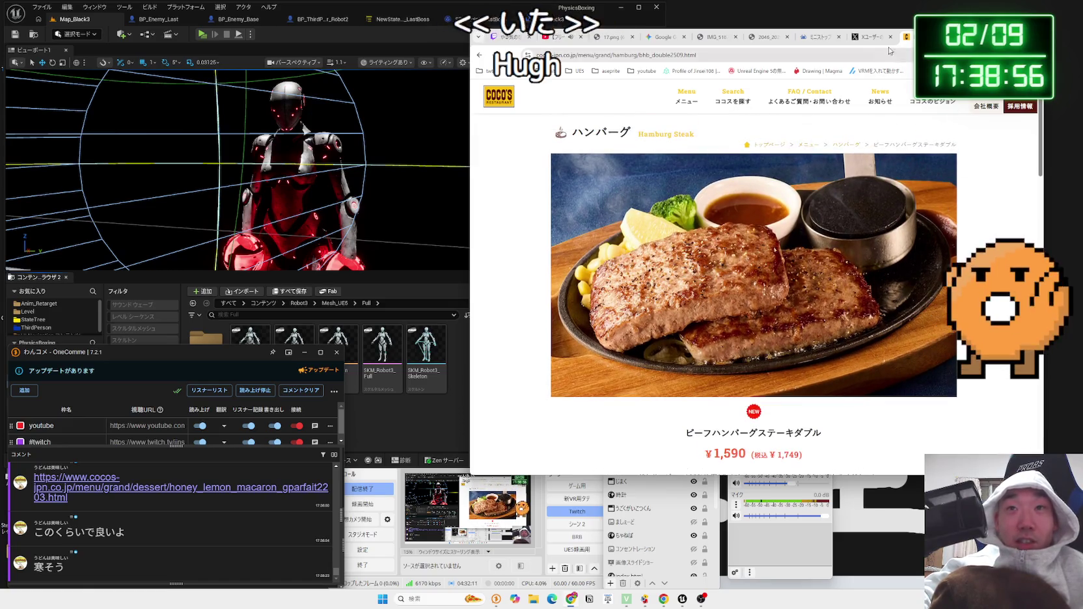
left_click(872, 37)
left_click(891, 37)
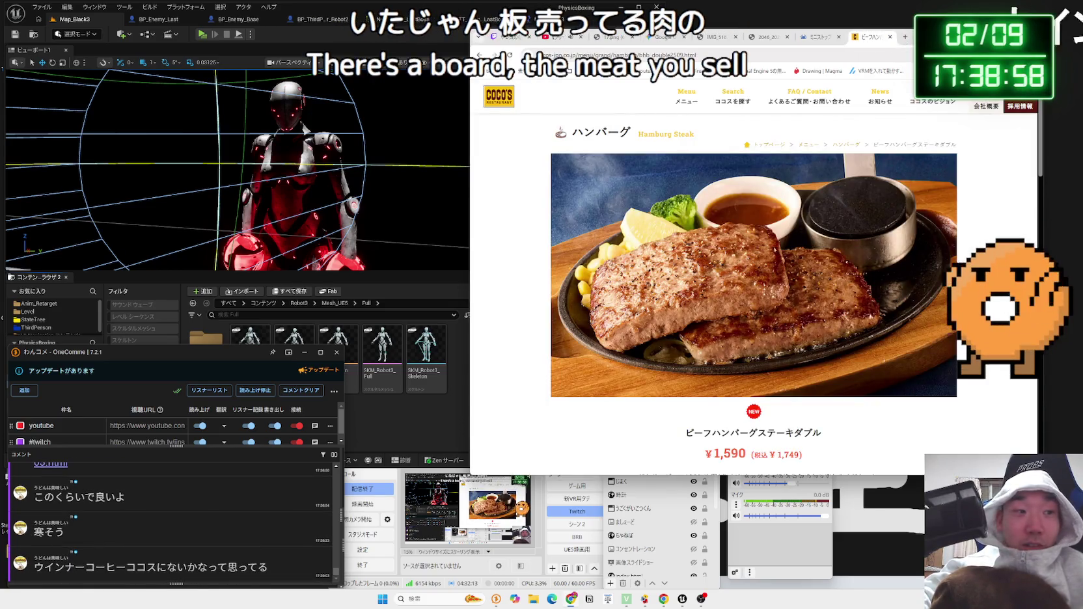
scroll(765, 246, "down", 10)
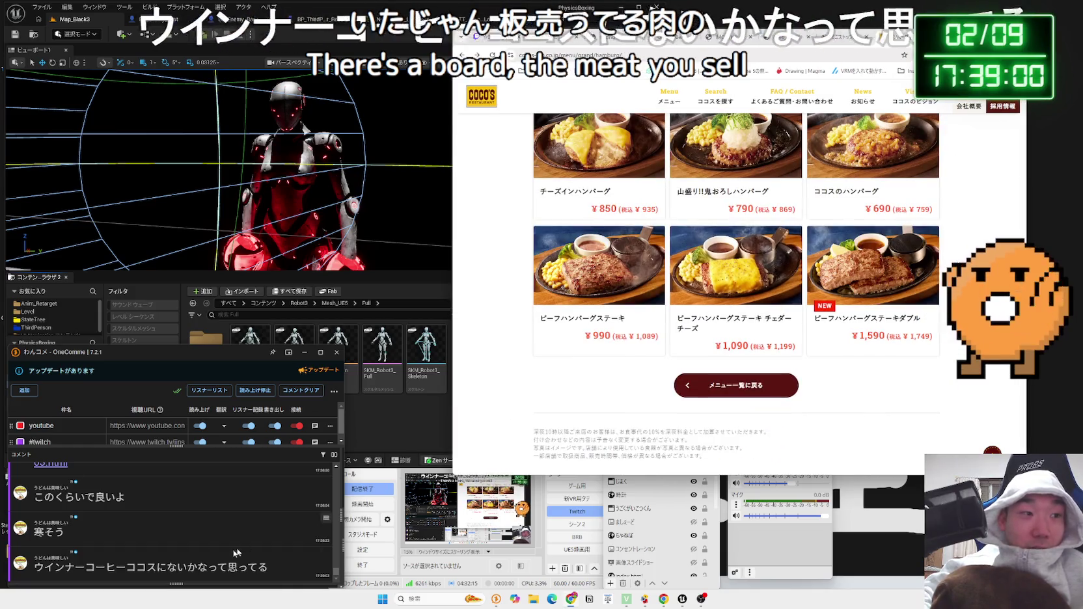
- Search ウインナーコーヒー from the chat comment and enlarge the wiener and Komeda coffee photos
mouse_move(60, 566)
left_mouse_down()
mouse_move(34, 567)
mouse_move(654, 352)
left_mouse_up()
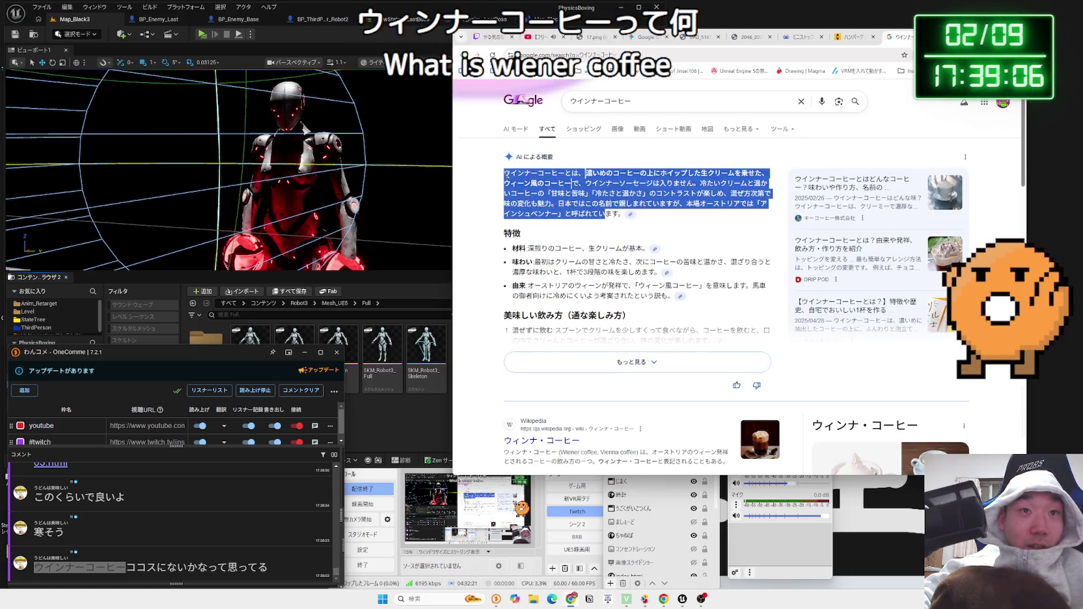
left_click_drag(570, 182, 509, 174)
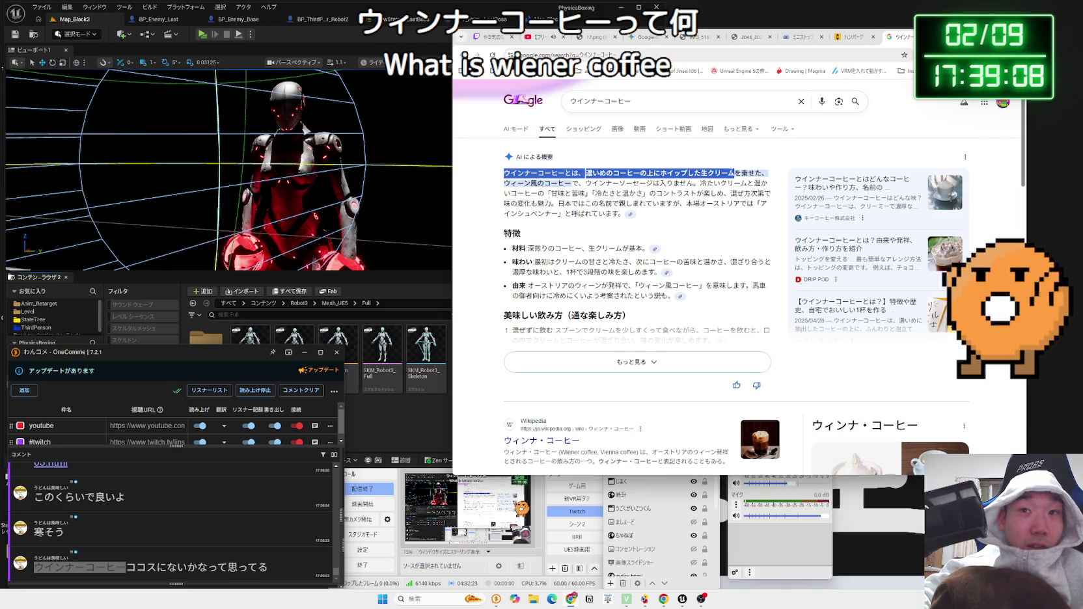
scroll(671, 240, "down", 4)
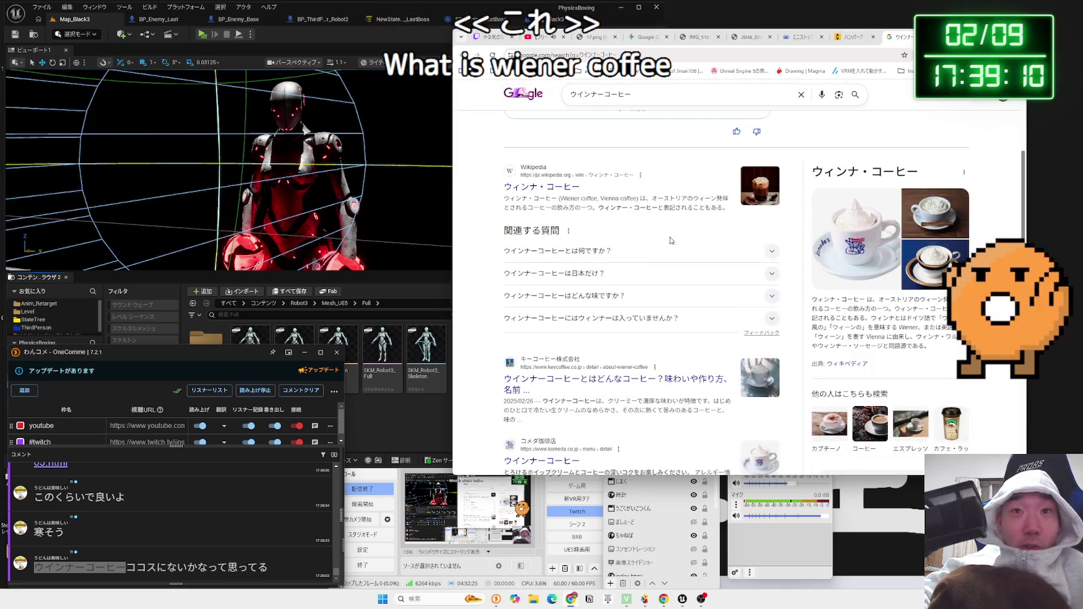
left_click(855, 235)
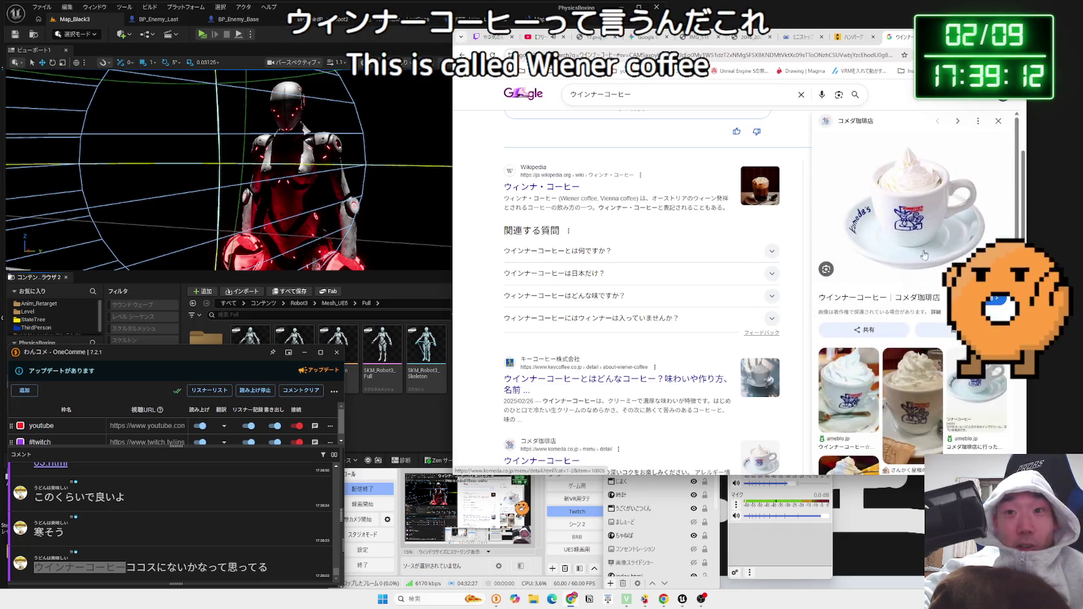
scroll(917, 282, "down", 3)
scroll(918, 282, "down", 2)
scroll(918, 282, "down", 2)
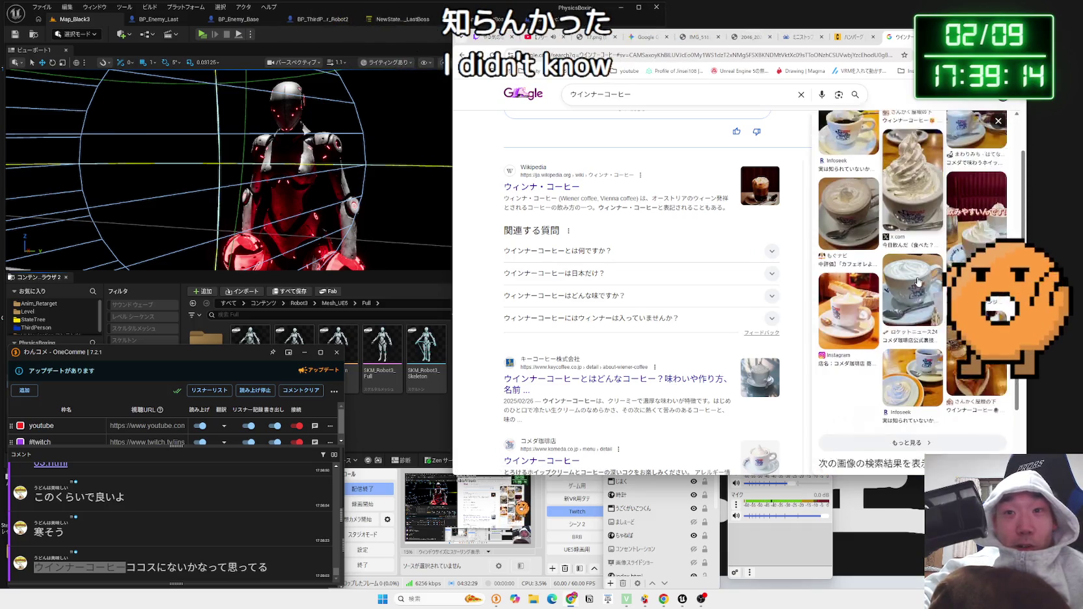
left_click(917, 282)
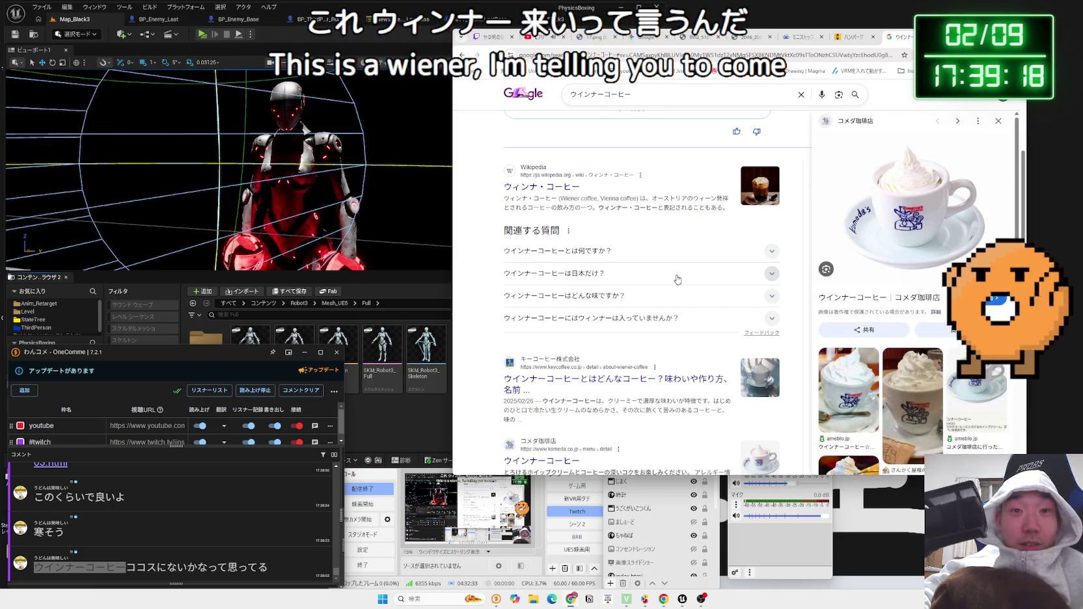
- Move to the next results page and skim the note article about Vienna coffee
scroll(678, 279, "down", 2)
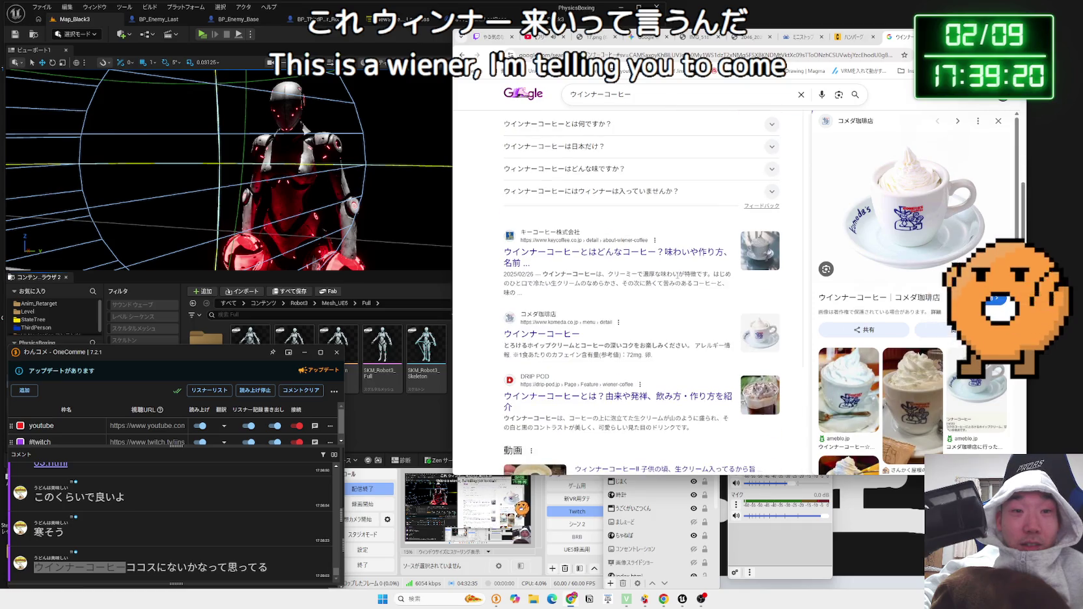
scroll(678, 277, "down", 3)
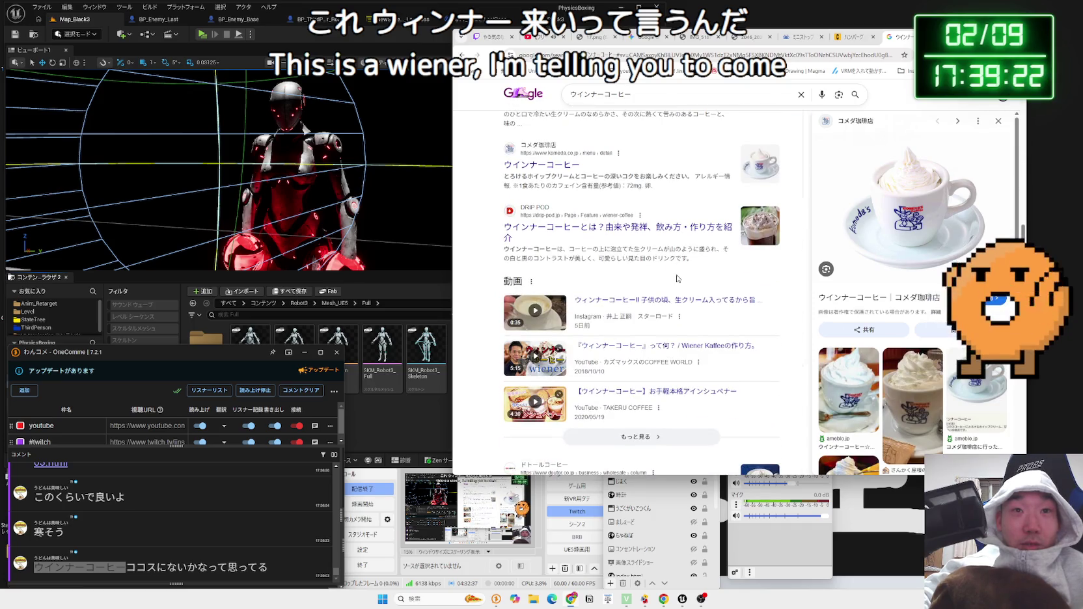
scroll(677, 279, "up", 6)
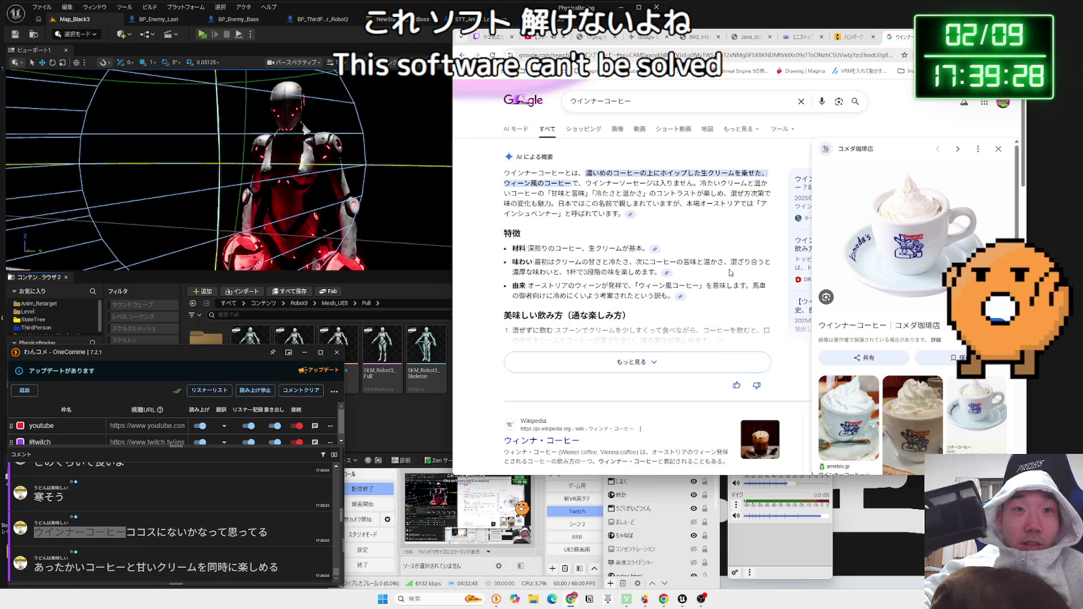
scroll(731, 273, "down", 3)
scroll(729, 272, "down", 3)
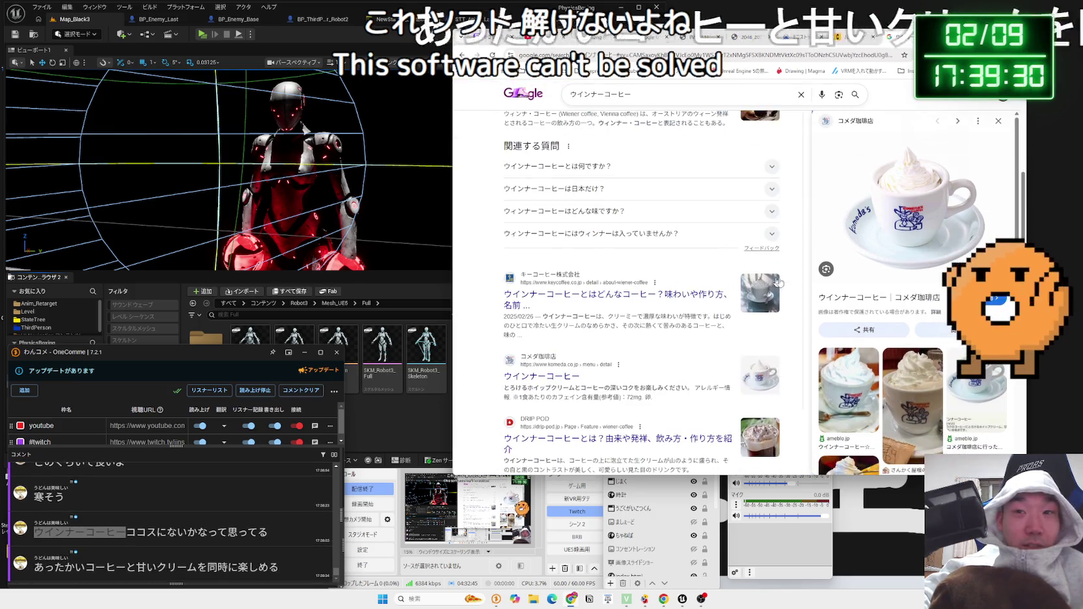
scroll(729, 280, "down", 10)
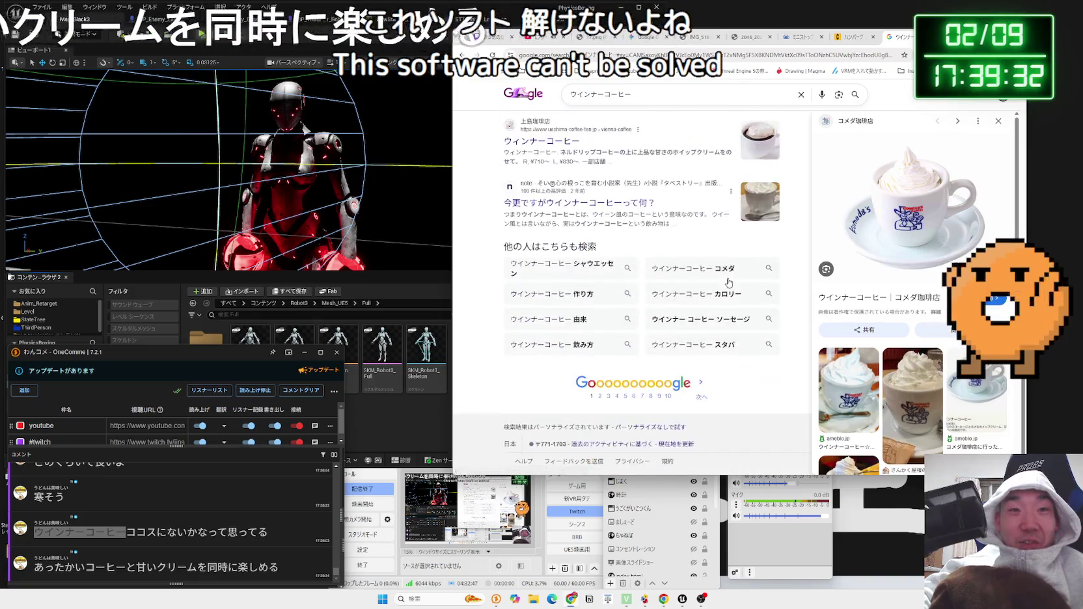
left_click(599, 396)
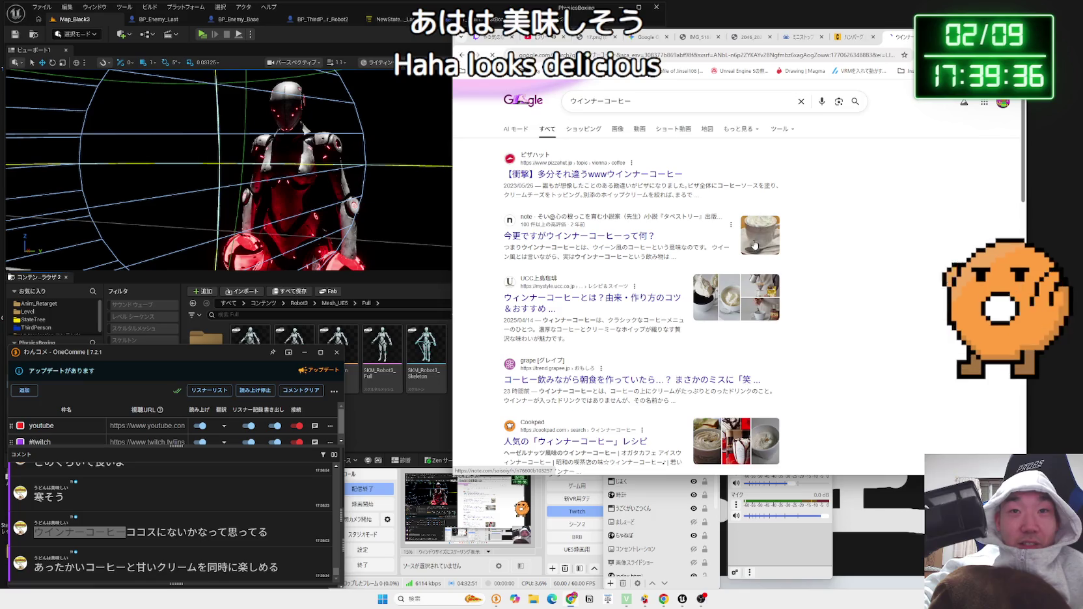
left_click(755, 245)
key("alt+Left")
- Show ウインナーコーヒー image results and preview the カフェルテ and Komeda coffee cup images
left_click(618, 129)
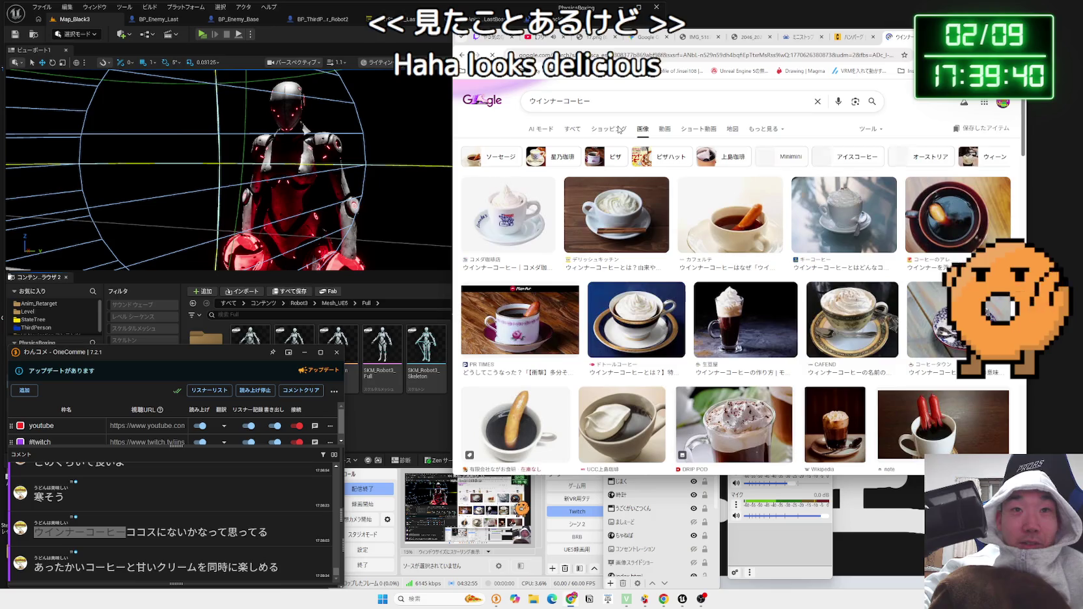
left_click(712, 199)
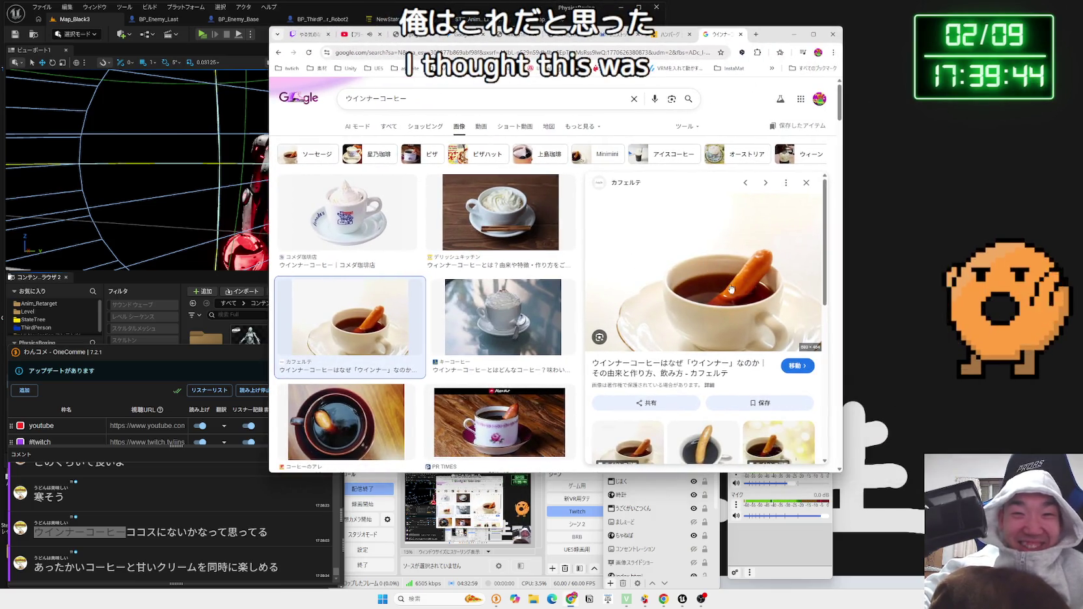
scroll(723, 280, "down", 2)
scroll(701, 251, "down", 2)
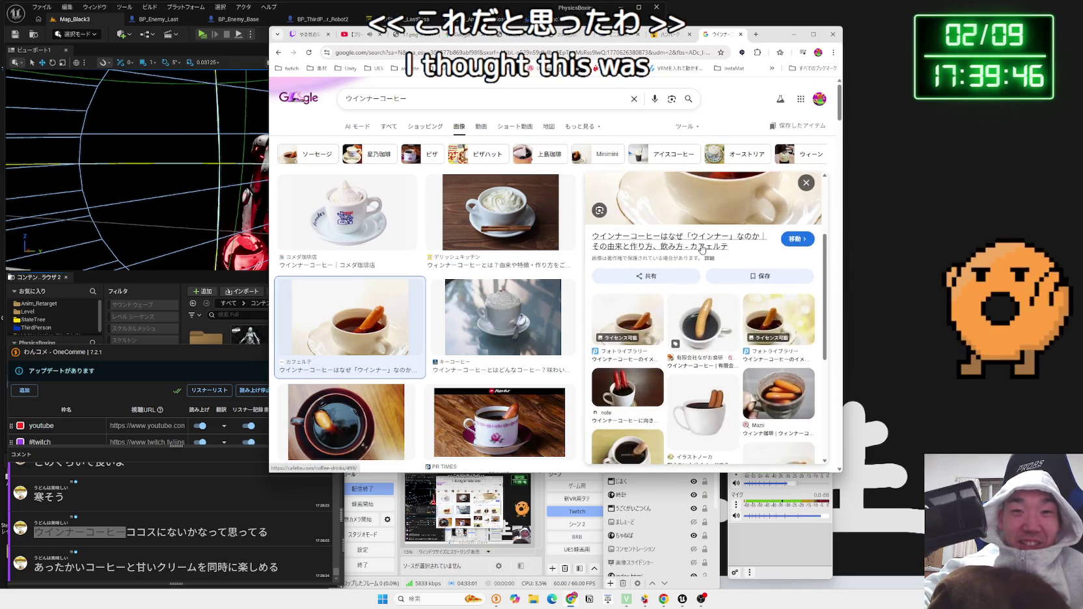
scroll(748, 280, "up", 5)
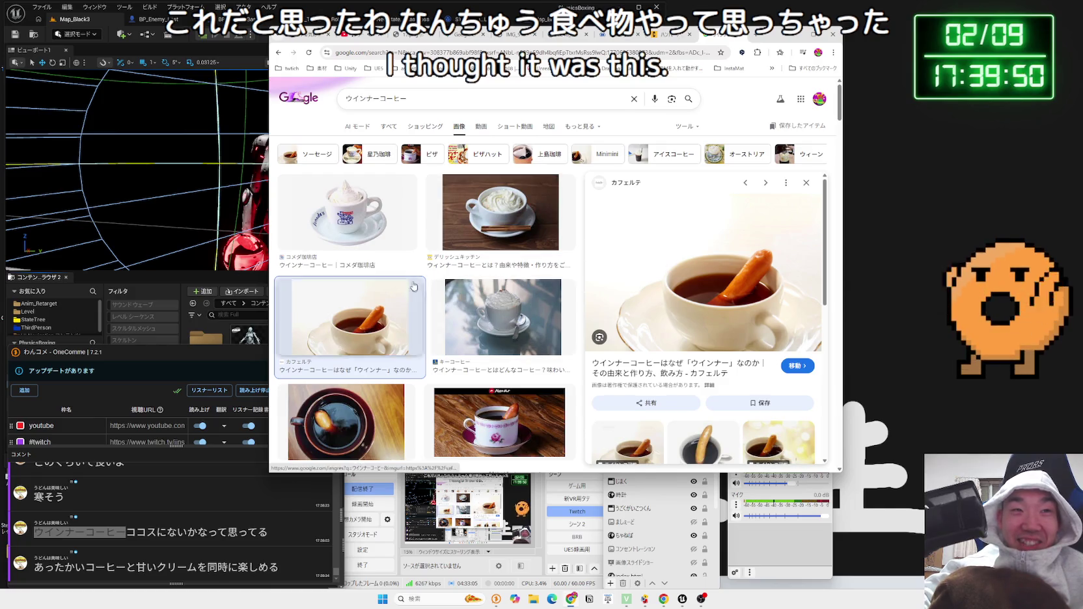
left_click(386, 233)
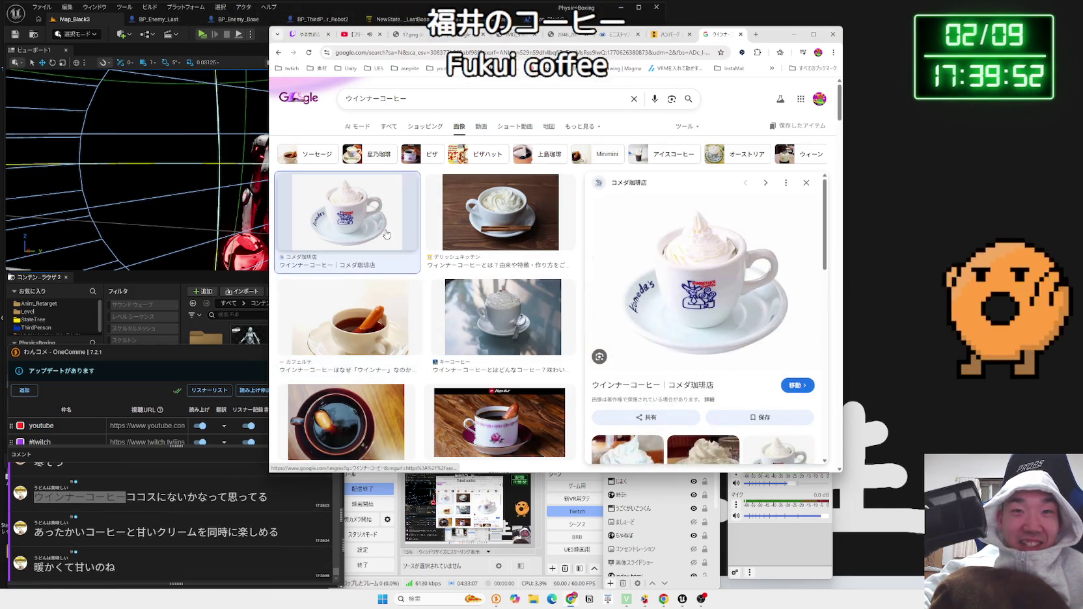
- Shift the browser right, close the Coco's hamburg menu tab, and return to Unreal
left_click_drag(774, 34, 867, 33)
left_click(761, 38)
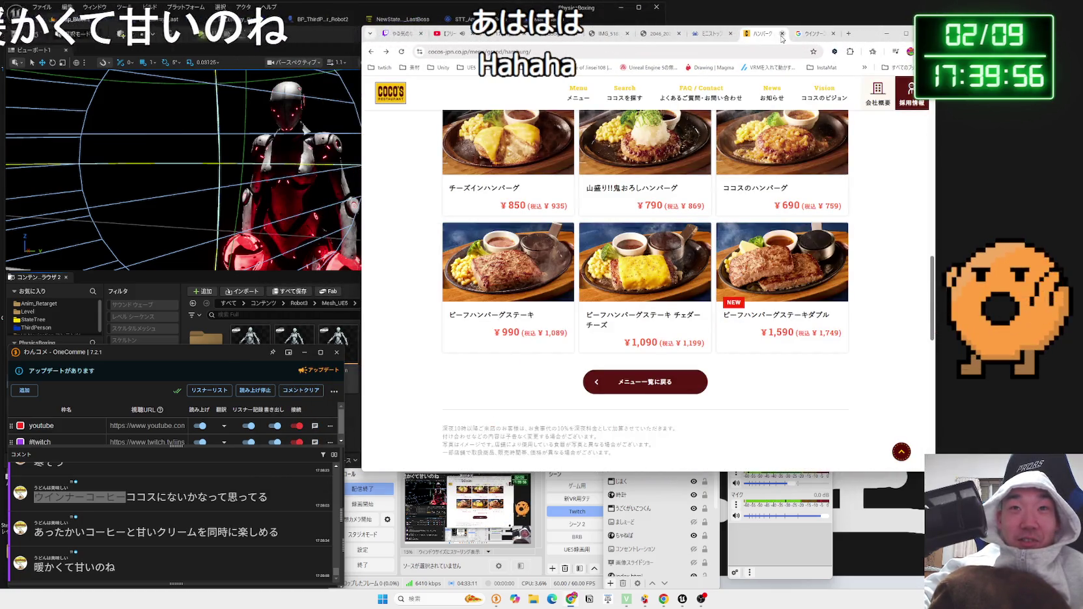
middle_click(765, 38)
left_click(329, 35)
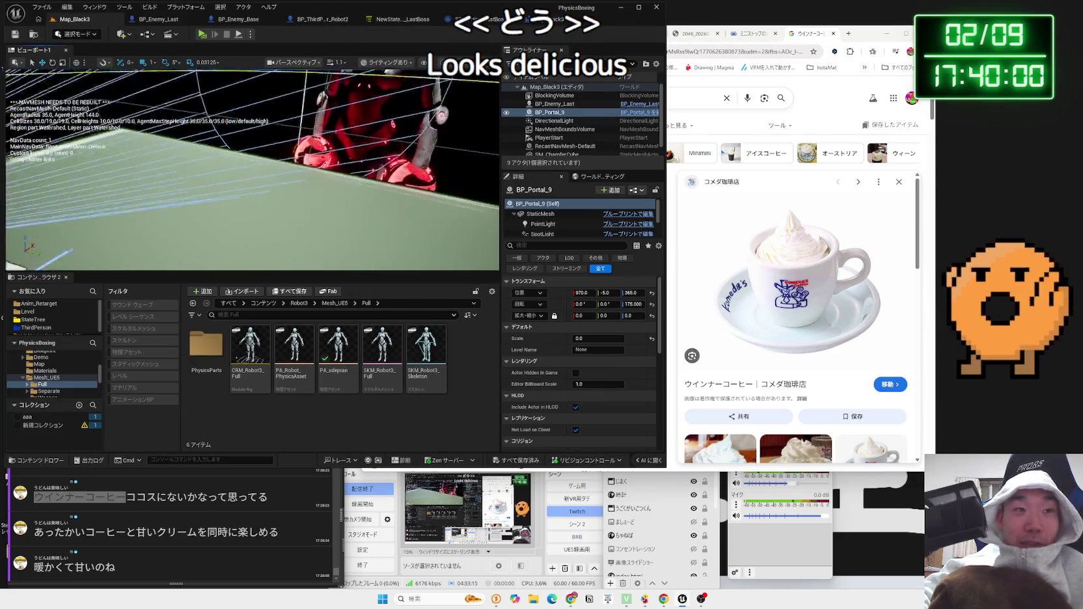
- Duplicate PA_udepran as PA_LastBoss and open the copy in the physics asset editor
left_click(341, 348)
right_click(342, 348)
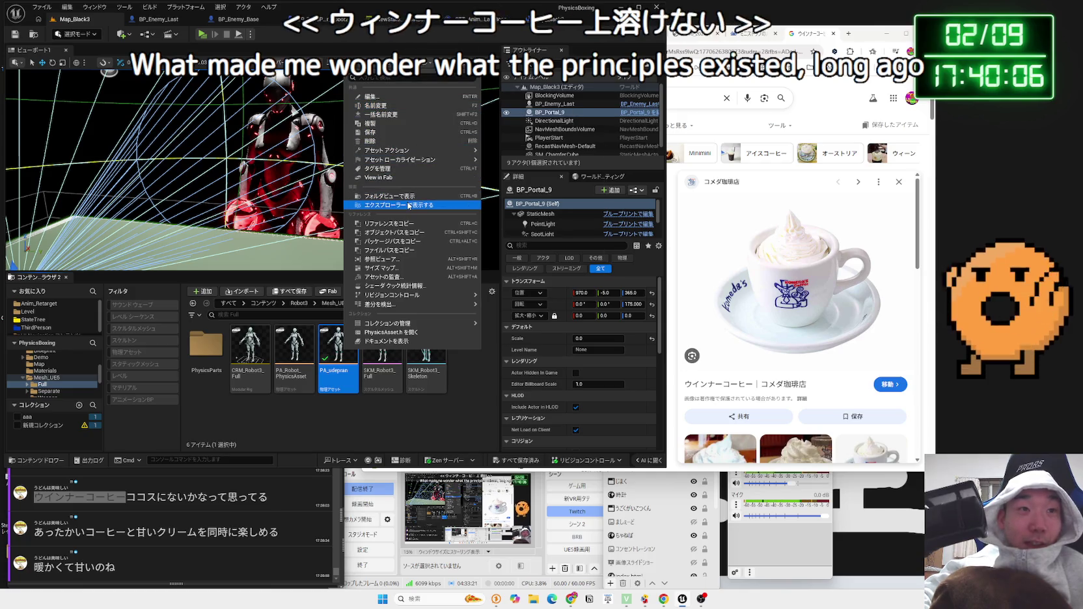
left_click(392, 124)
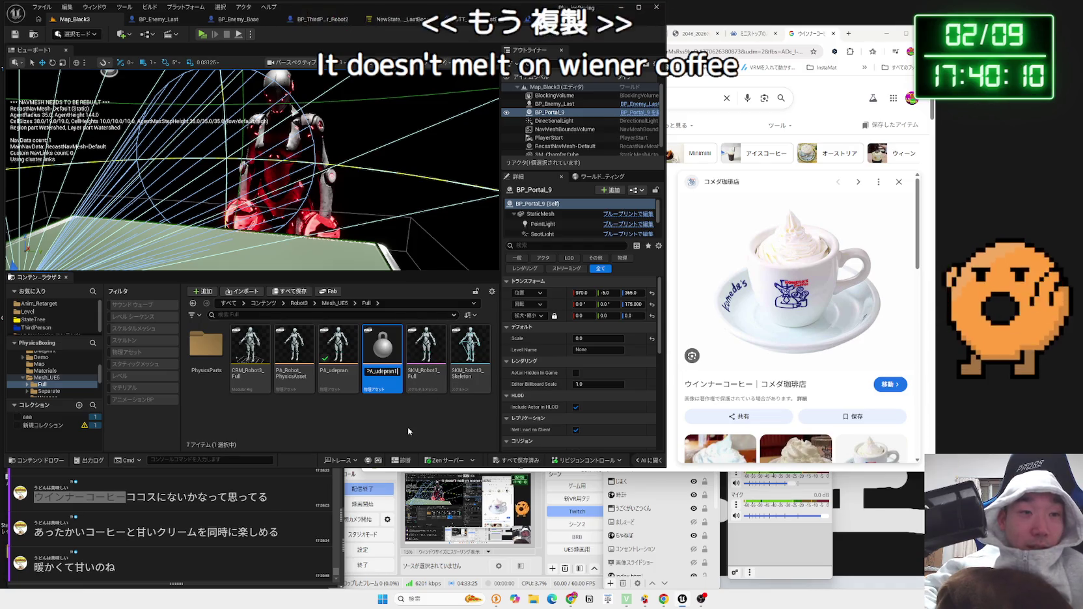
type("PA_La")
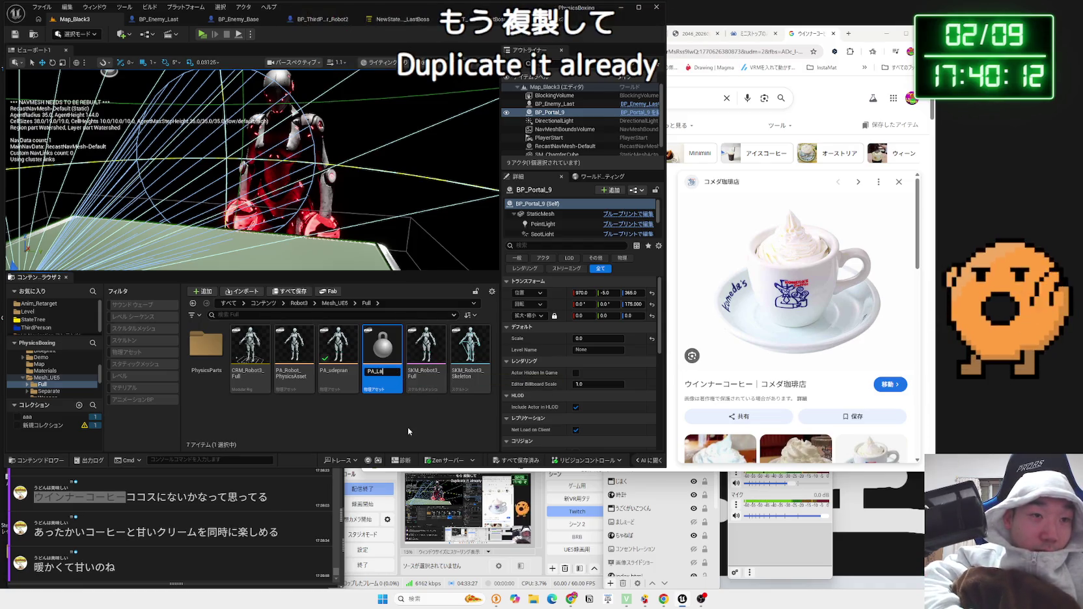
type("stBoss")
key("Return")
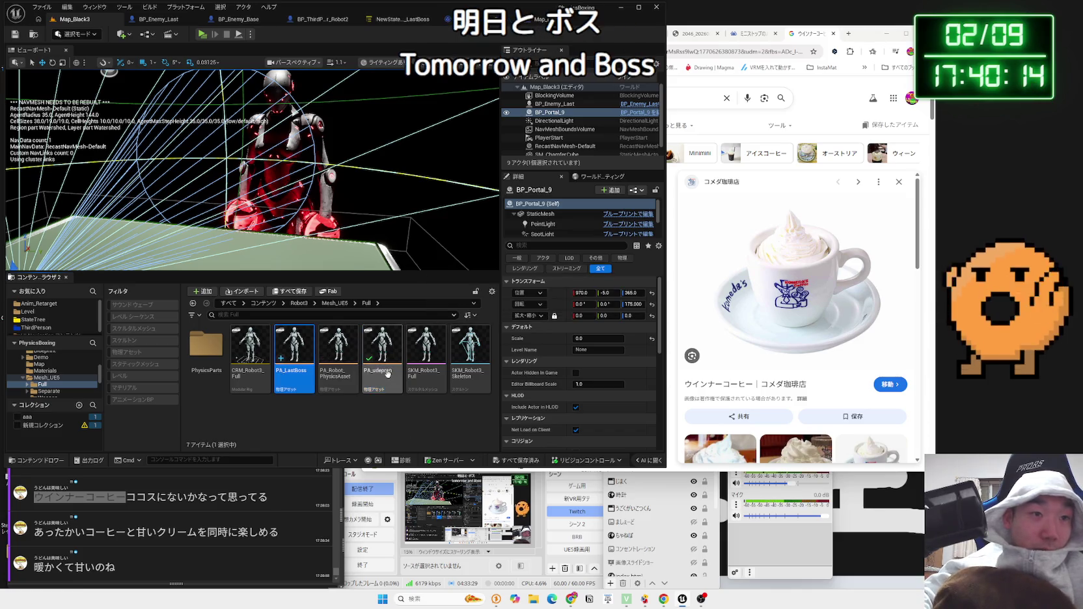
key("Return")
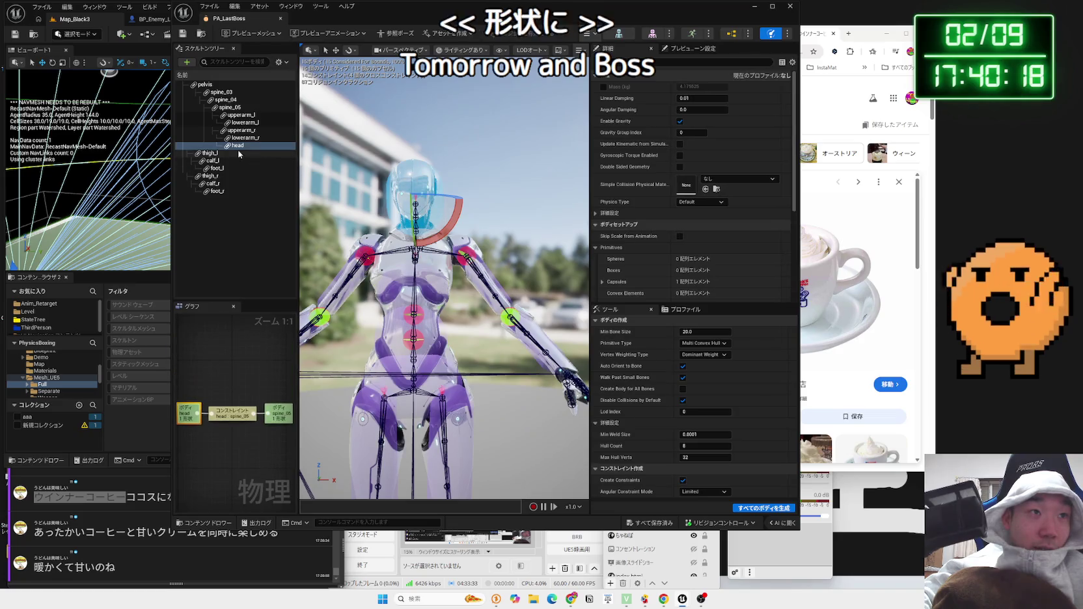
- Regenerate the head bone's body as a Multi-Convex Hull, save PA_LastBoss, and close its editor
right_click(239, 147)
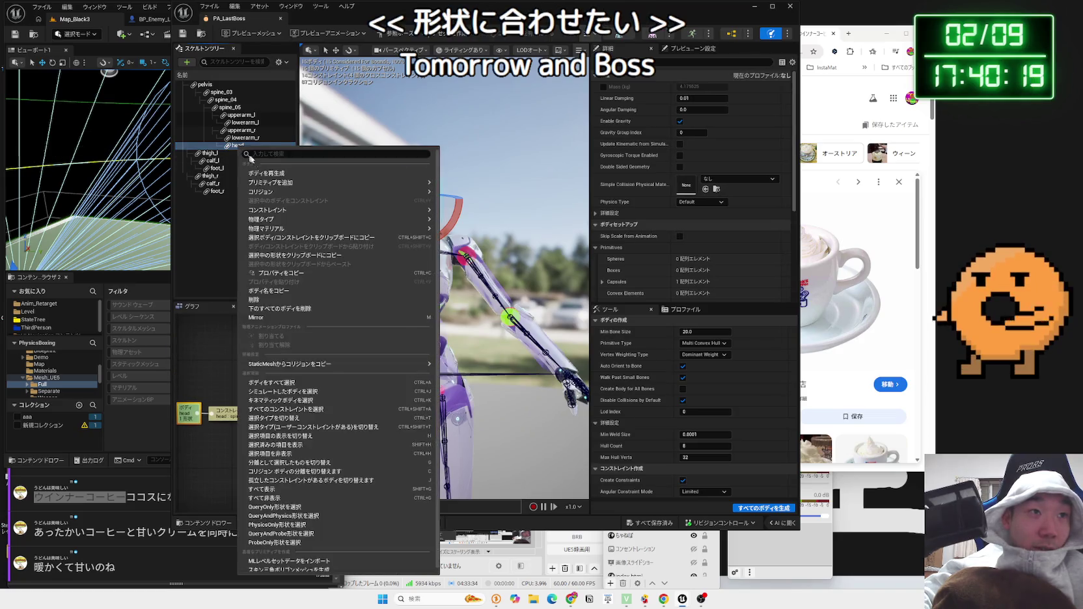
left_click(283, 173)
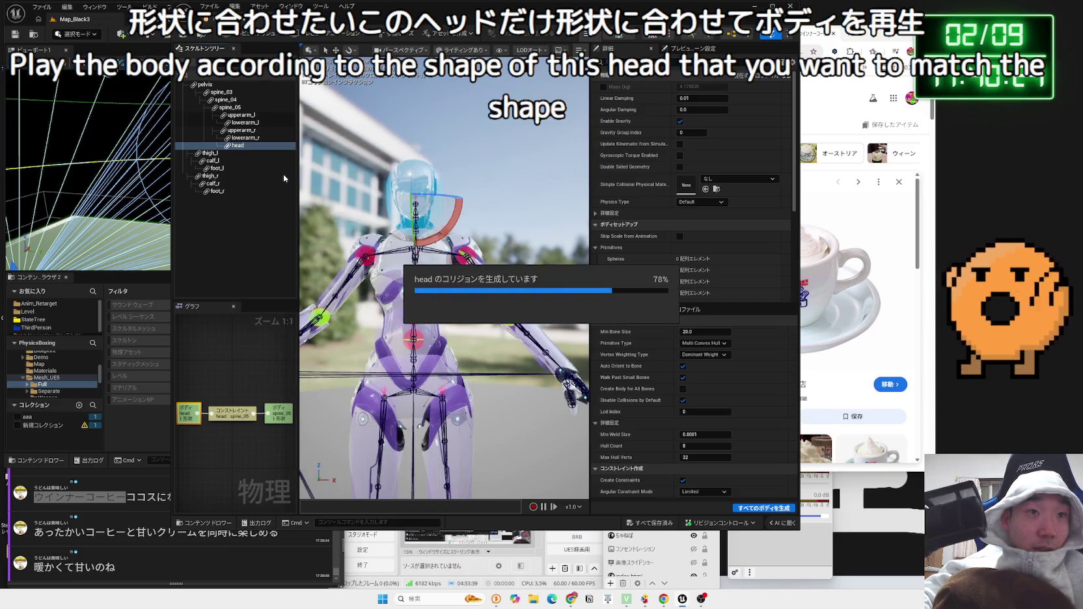
mouse_move(443, 293)
left_mouse_down()
mouse_move(464, 246)
mouse_move(515, 246)
left_mouse_up()
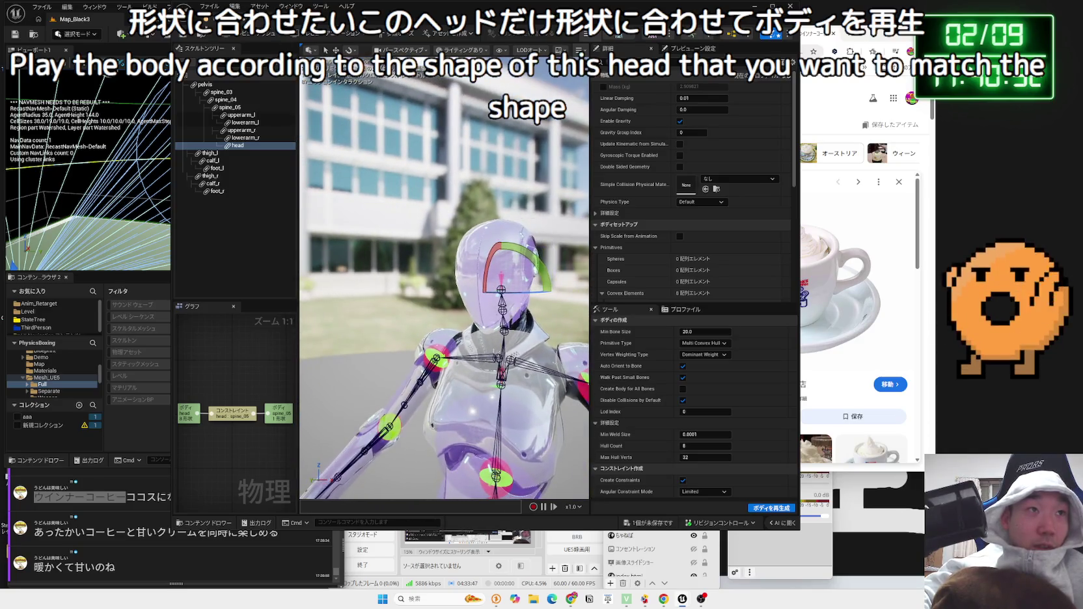
key("ctrl+s")
left_click(281, 18)
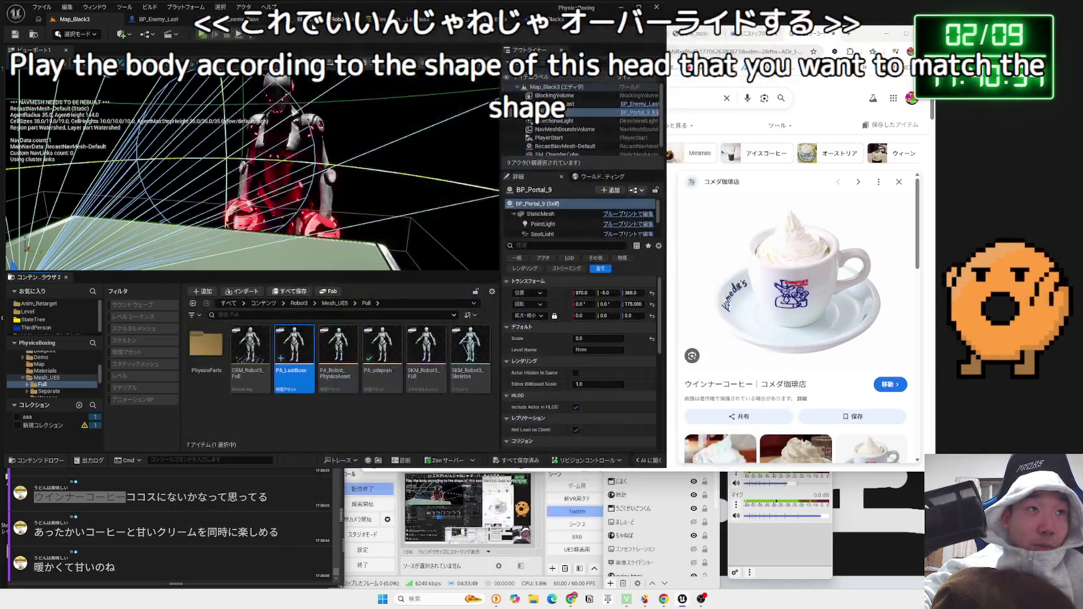
- Switch to the BP_Enemy_Last blueprint, then briefly preview the sausage coffee image in Chrome
left_click(471, 26)
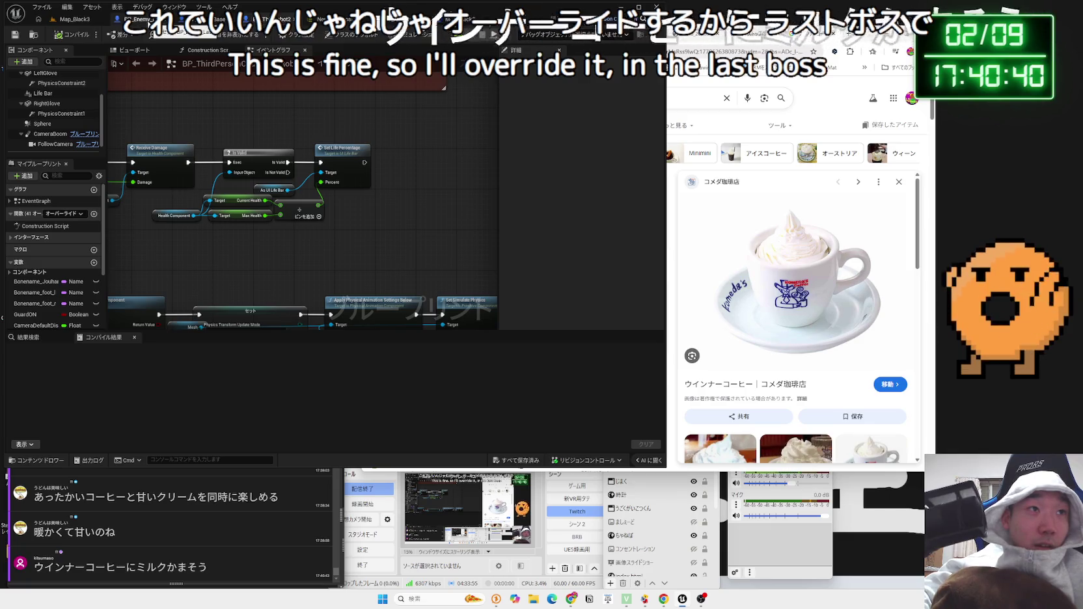
left_click(140, 19)
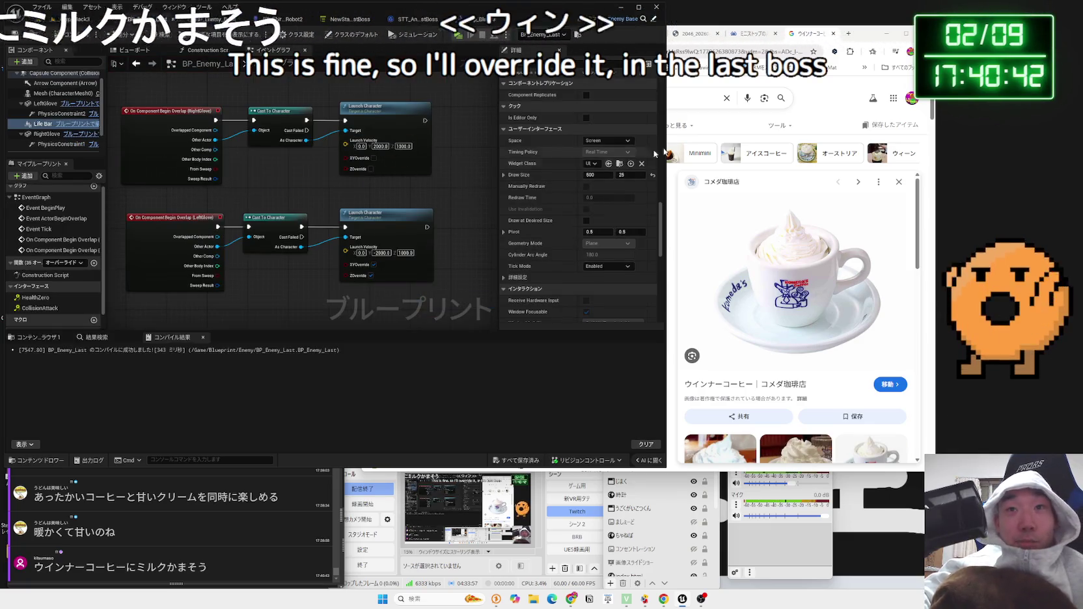
key("alt+Tab")
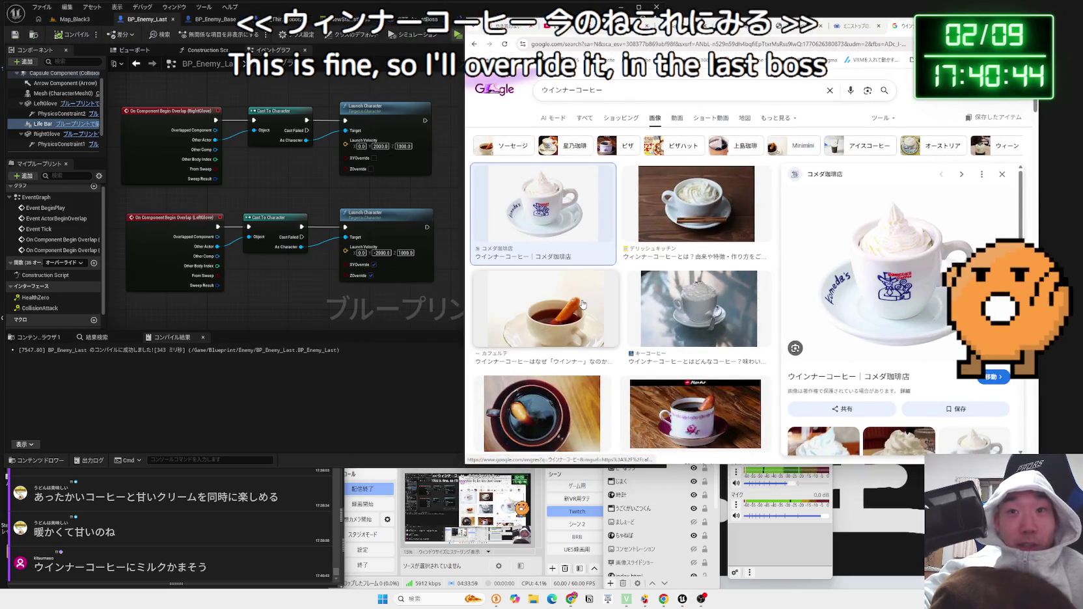
left_click(583, 304)
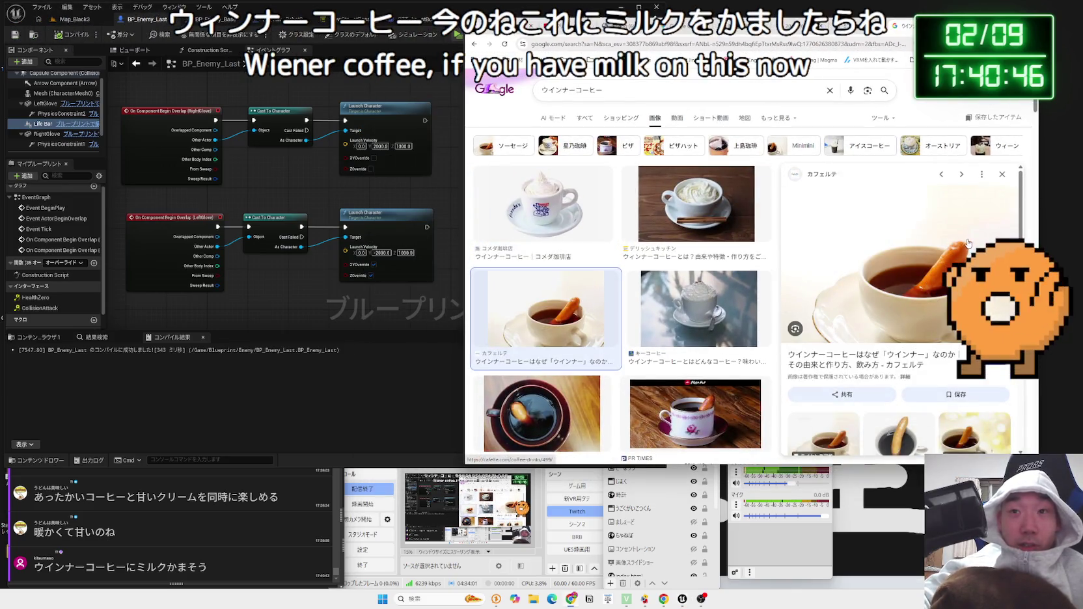
scroll(893, 324, "down", 2)
scroll(892, 324, "up", 2)
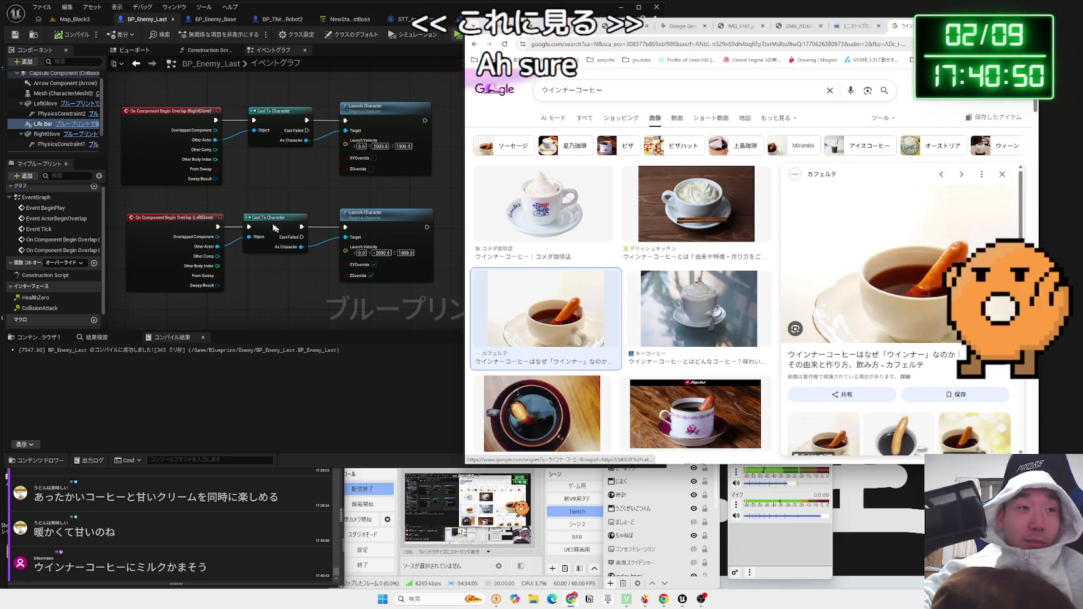
- Pan BP_Enemy_Last's Event Graph to show both glove overlap-to-launch chains
left_click(274, 228)
scroll(327, 331, "down", 2)
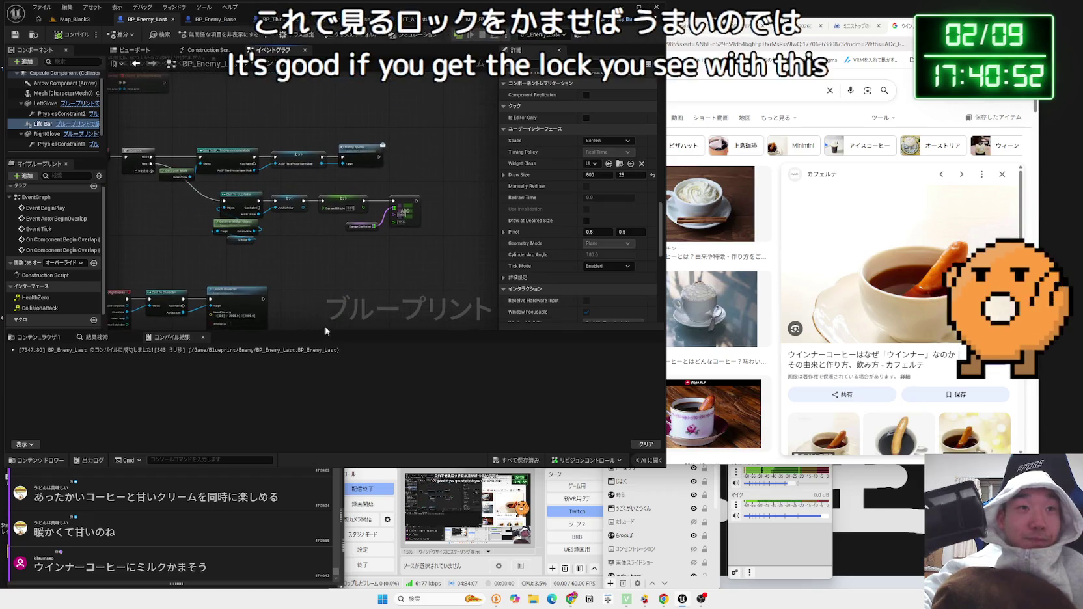
left_click_drag(342, 285, 392, 116)
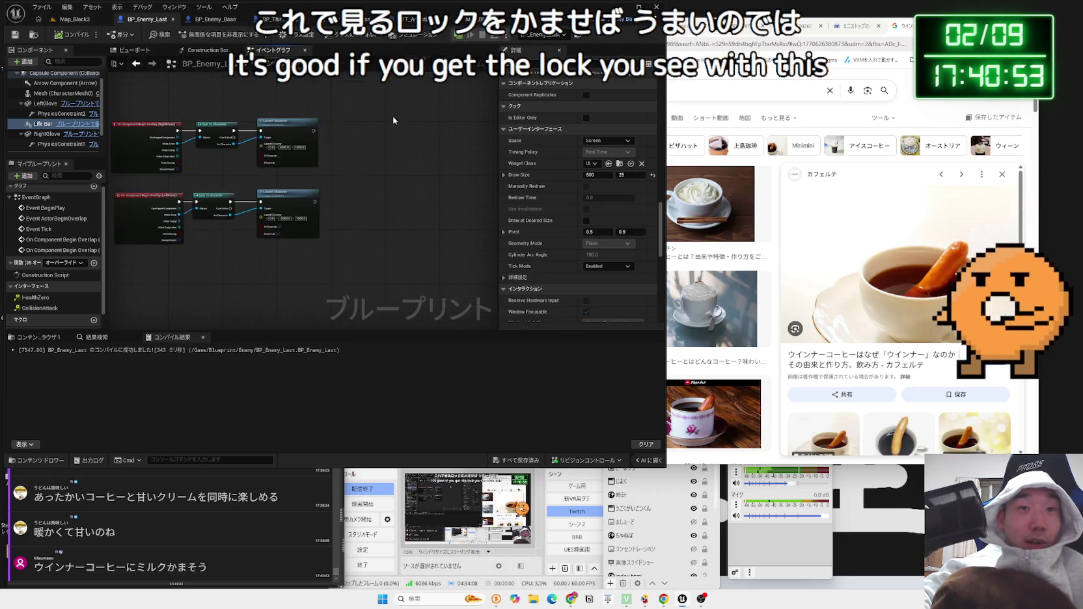
- Inspect PhysicsConstraint1, Capsule Component, then BP_Enemy_Last (Self) physics details
left_click(55, 144)
left_click(65, 73)
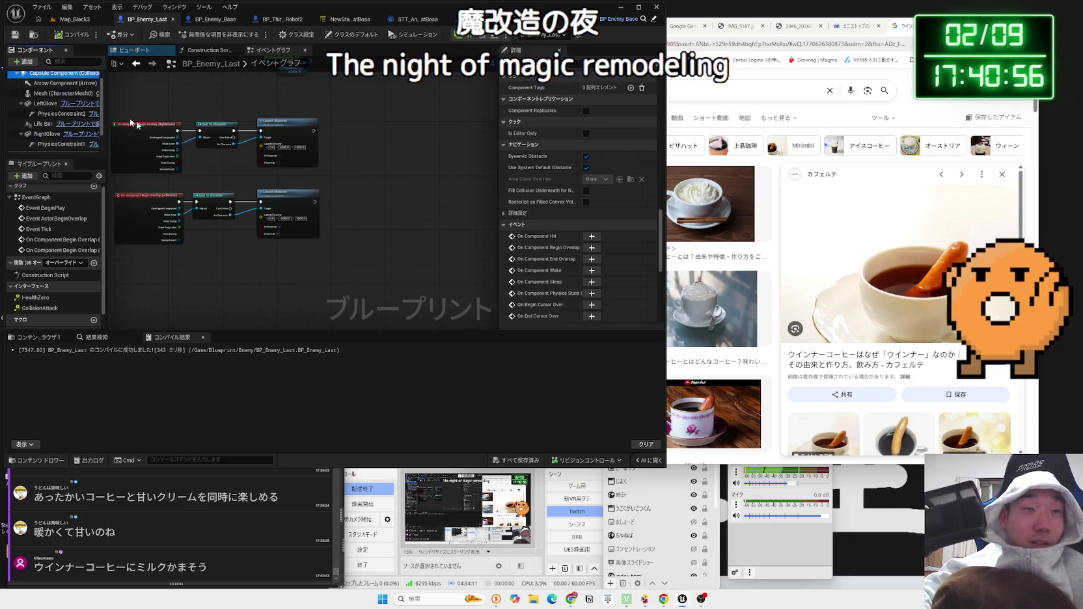
scroll(133, 123, "up", 3)
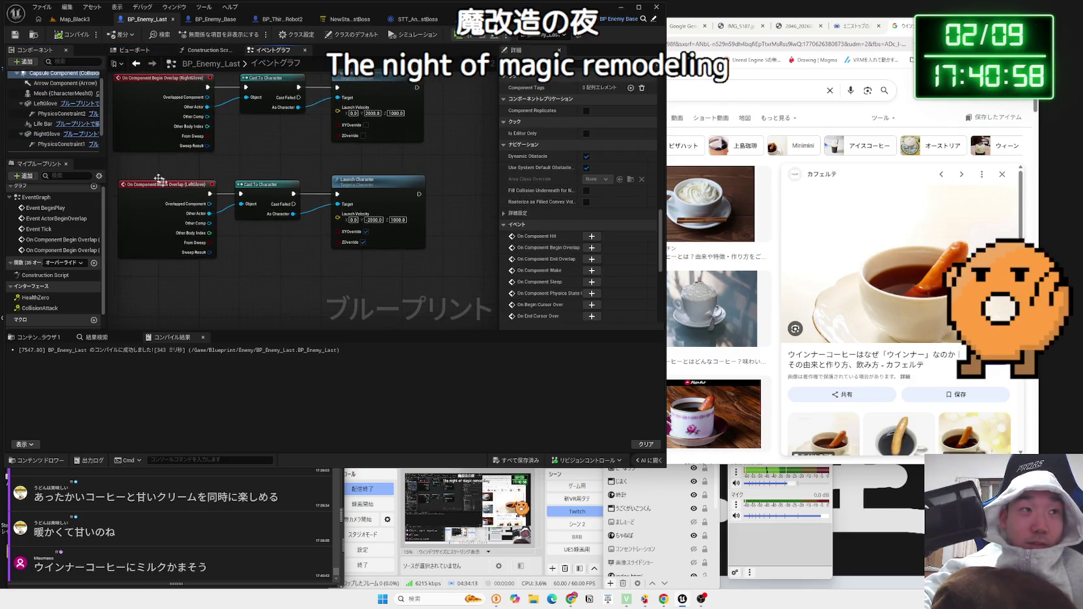
scroll(41, 134, "up", 3)
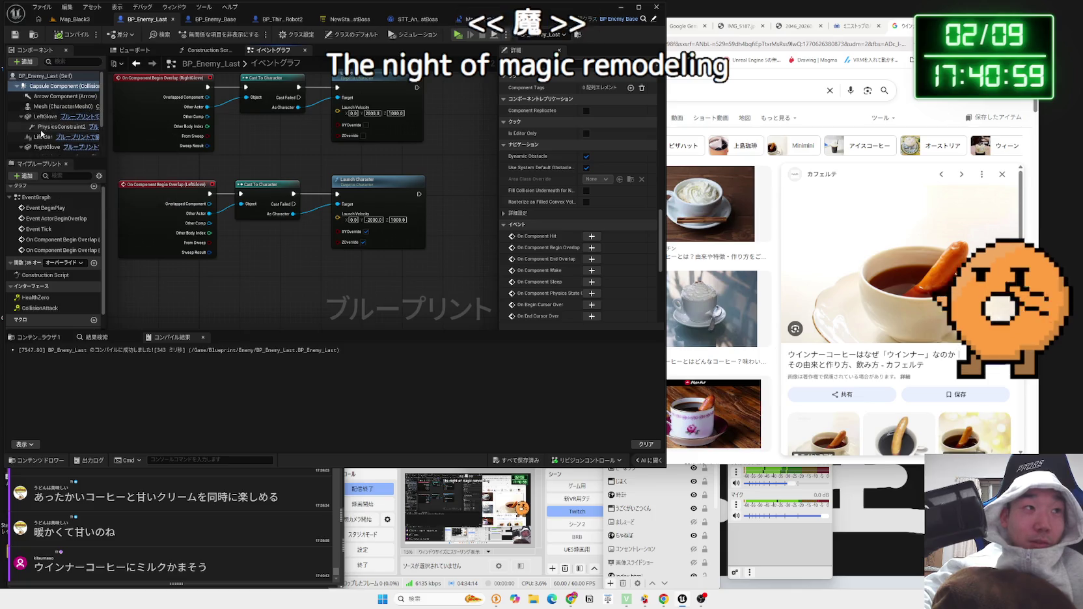
left_click(36, 76)
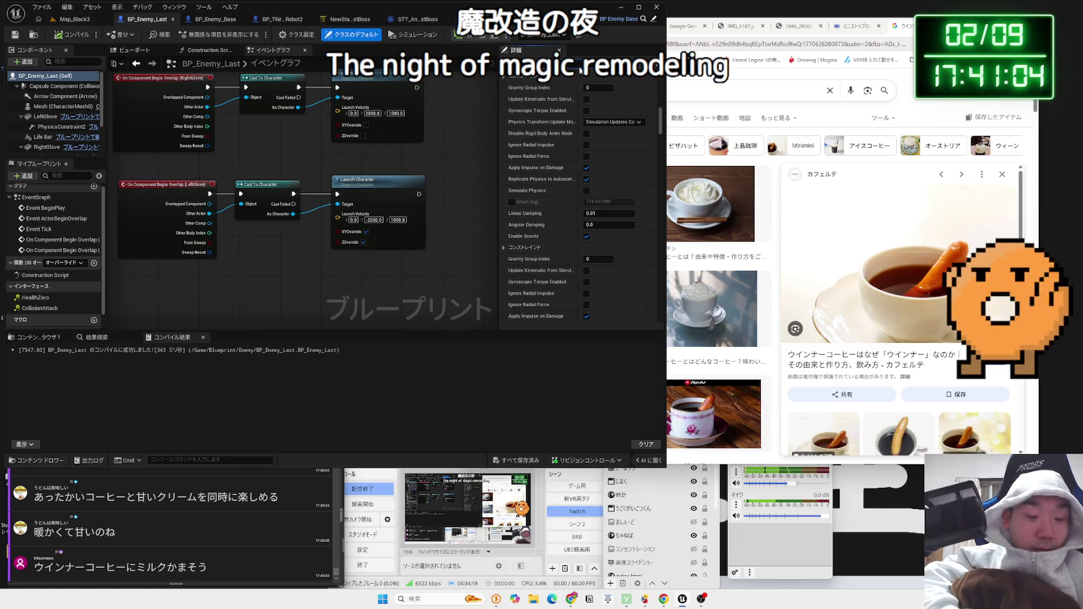
scroll(579, 70, "down", 5)
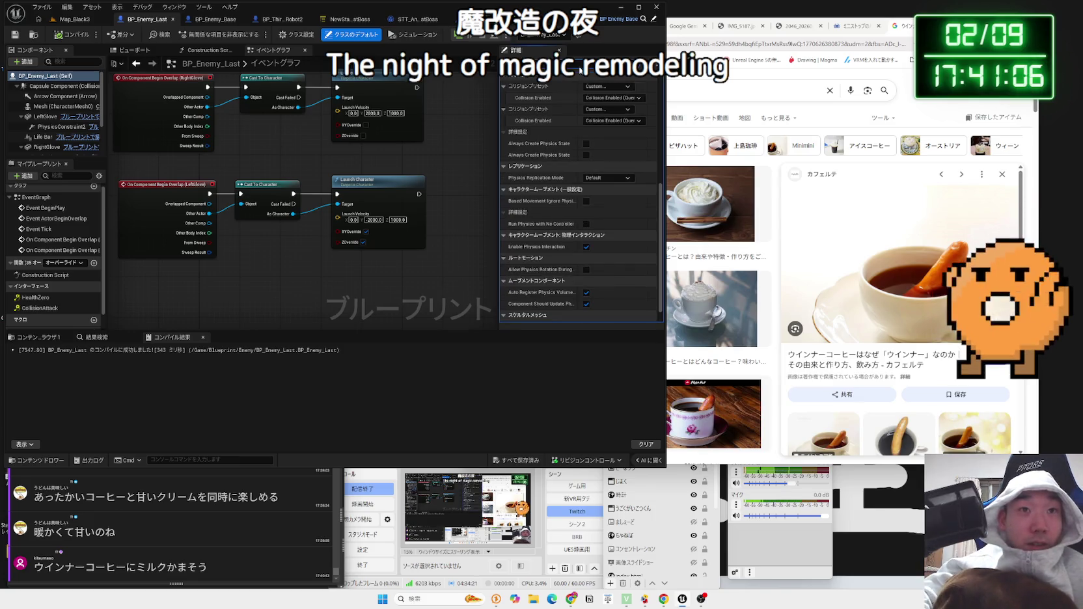
scroll(569, 188, "up", 3)
- Pick PA_LastBoss as BP_Enemy_Last's Physics Asset Override, save the blueprint, and go back to Map_Black3
left_click(625, 179)
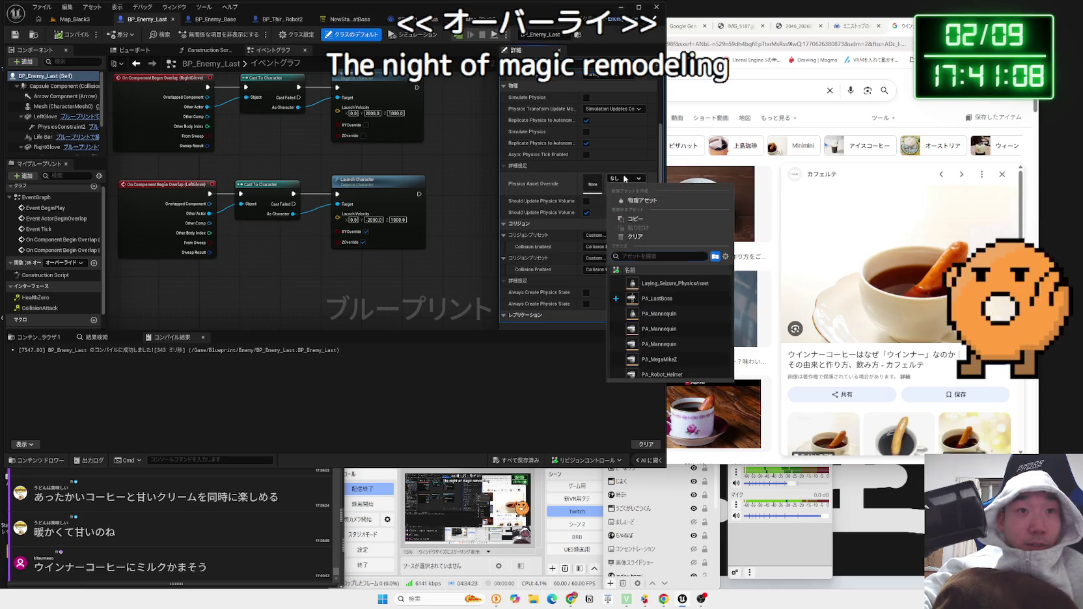
scroll(677, 325, "down", 3)
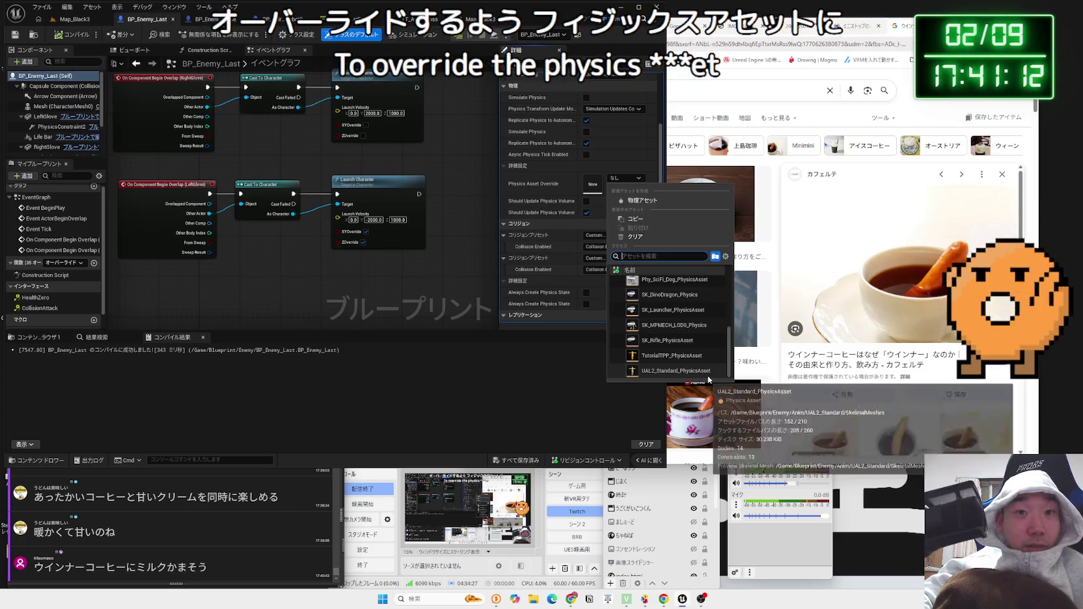
scroll(689, 353, "up", 5)
type("la")
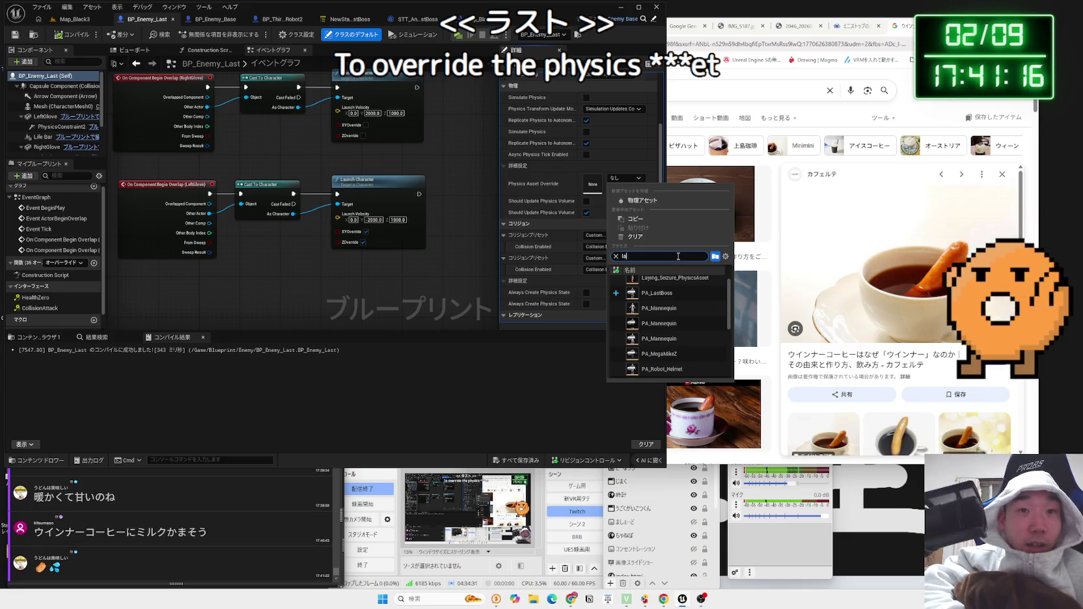
type("st")
left_click(664, 284)
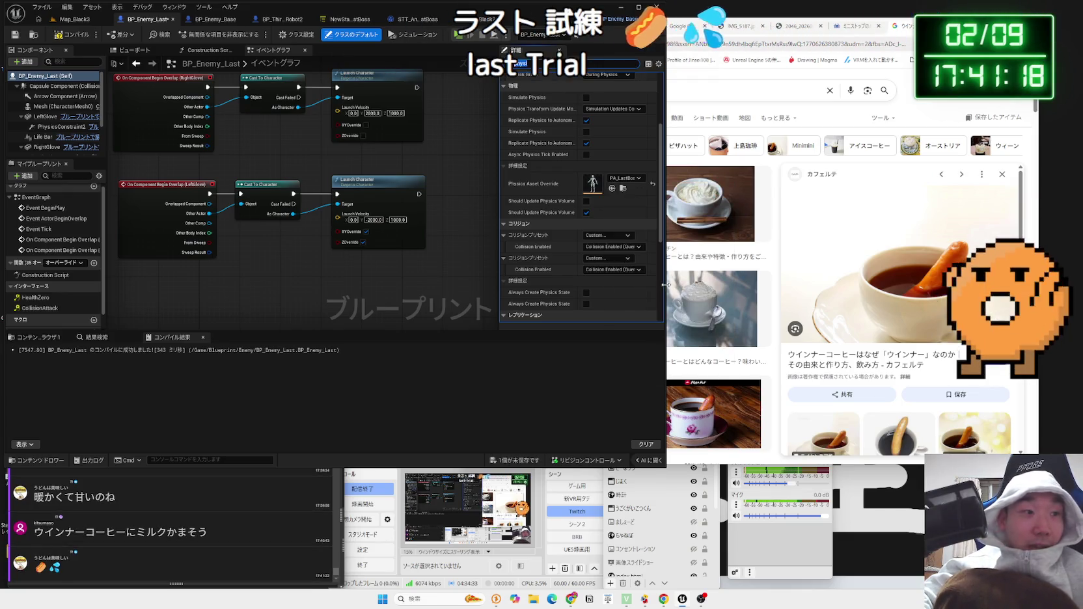
key("ctrl+s")
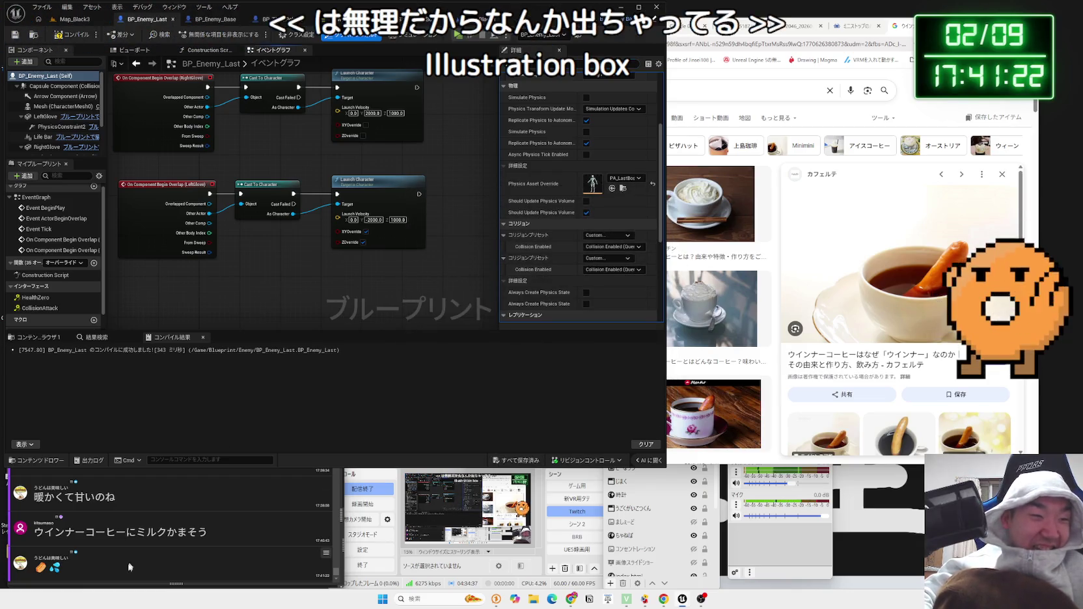
left_click(73, 19)
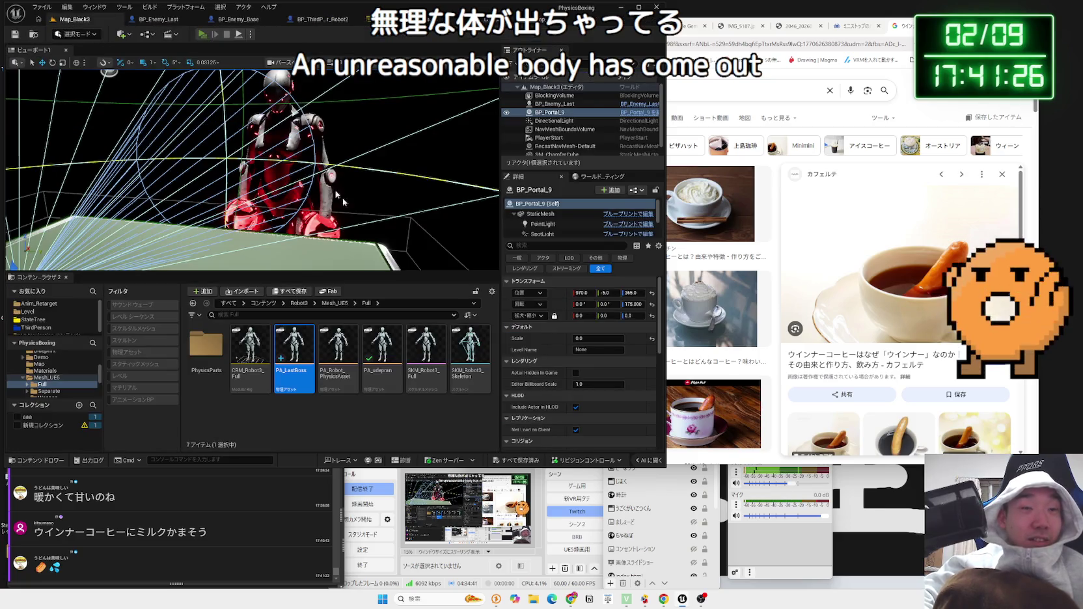
- Run a short playtest against the last boss, then bring up the Map_Black3 level blueprint
key("alt+p")
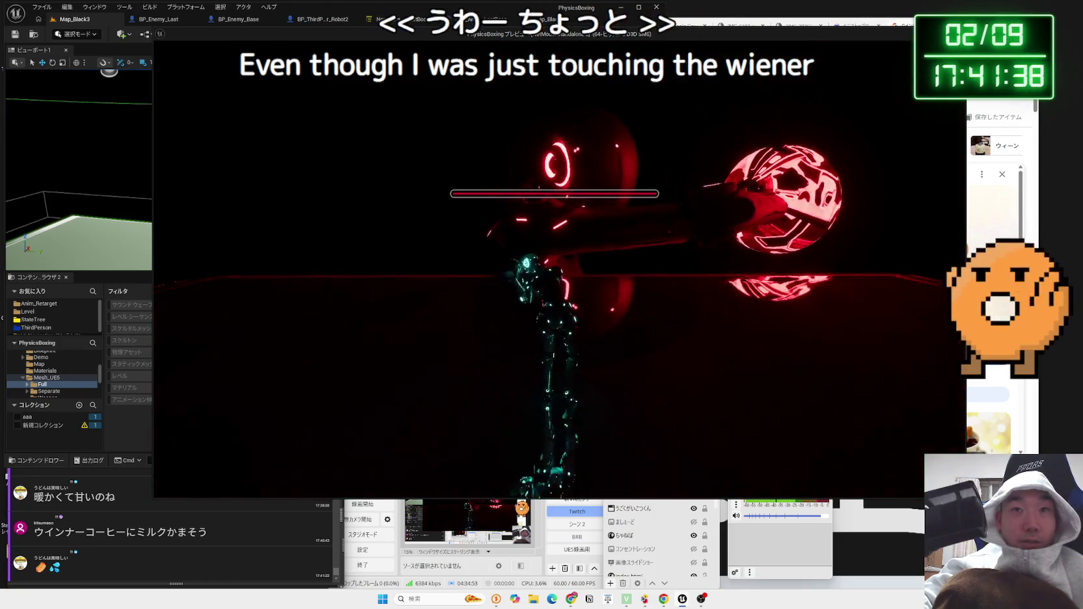
key("Escape")
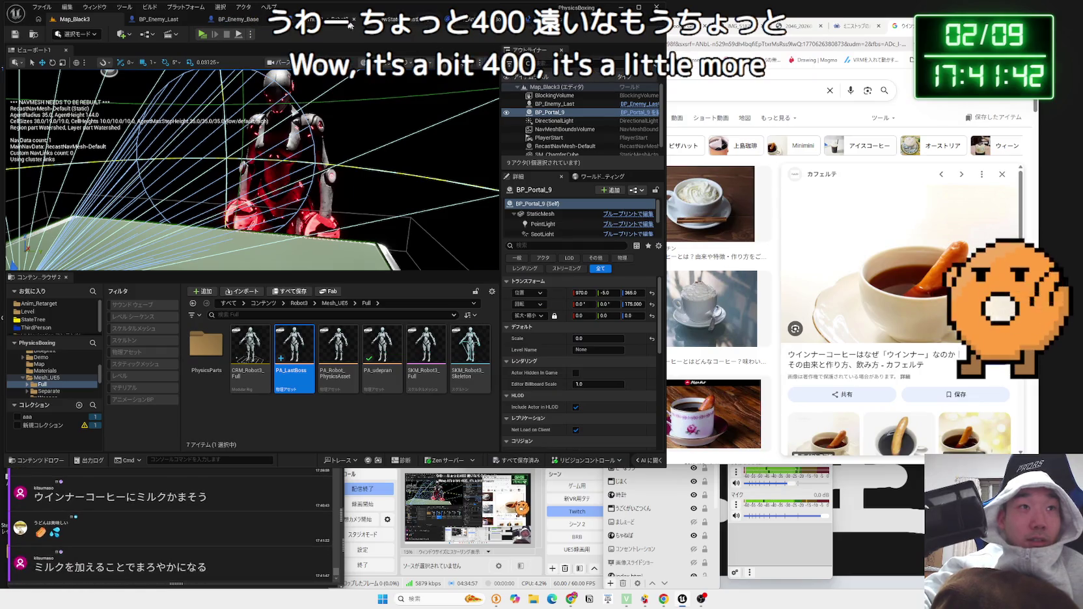
left_click(181, 33)
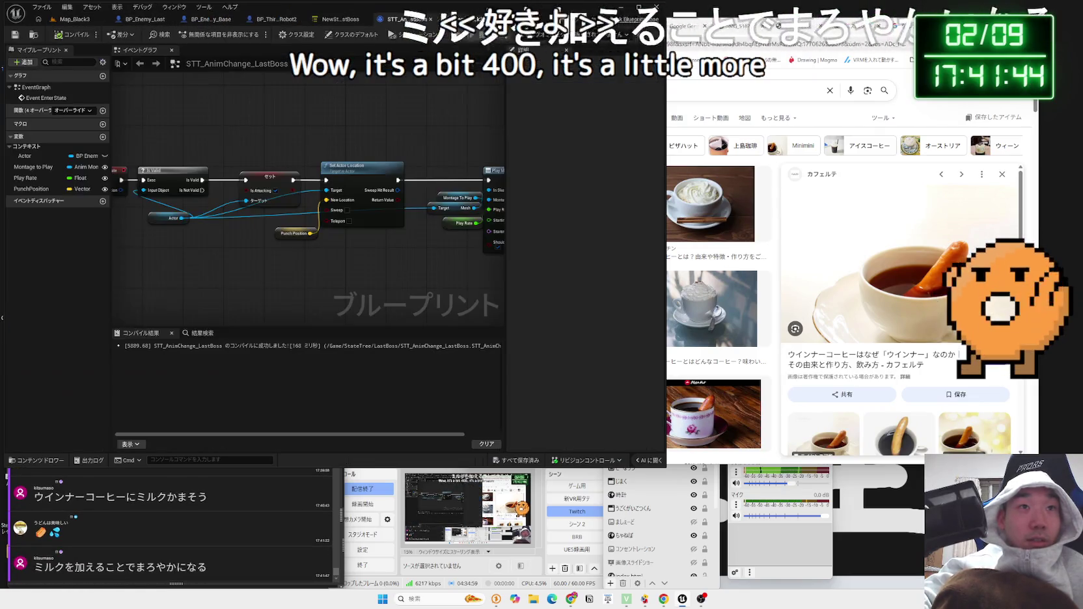
- Lower the Camera Boom's Target Arm Length from 400 to 350, then playtest Map_Black3 again
left_click_drag(313, 167, 151, 264)
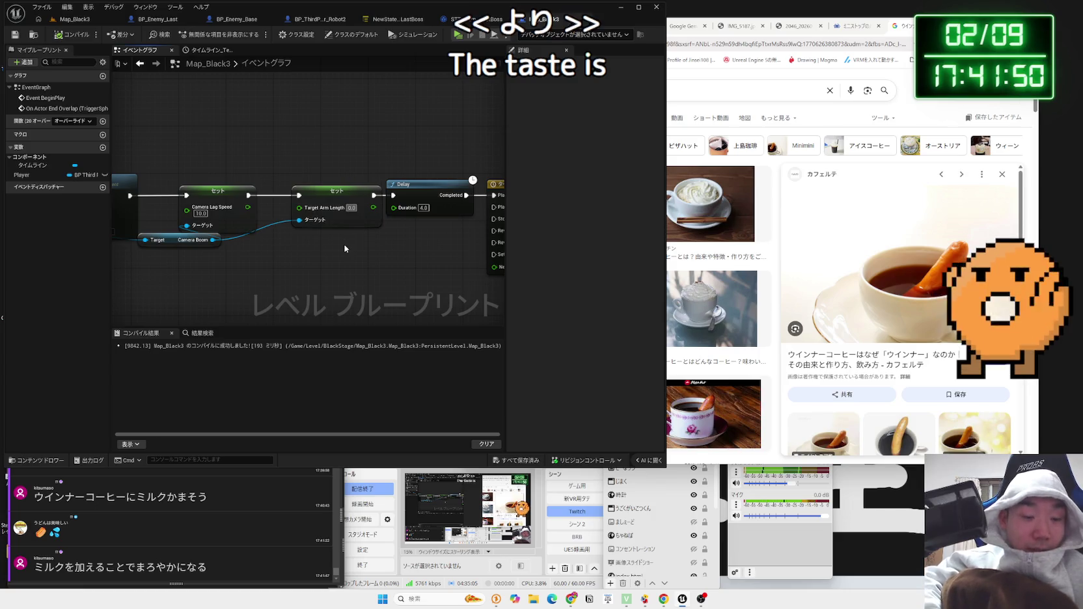
type("35")
key("Return")
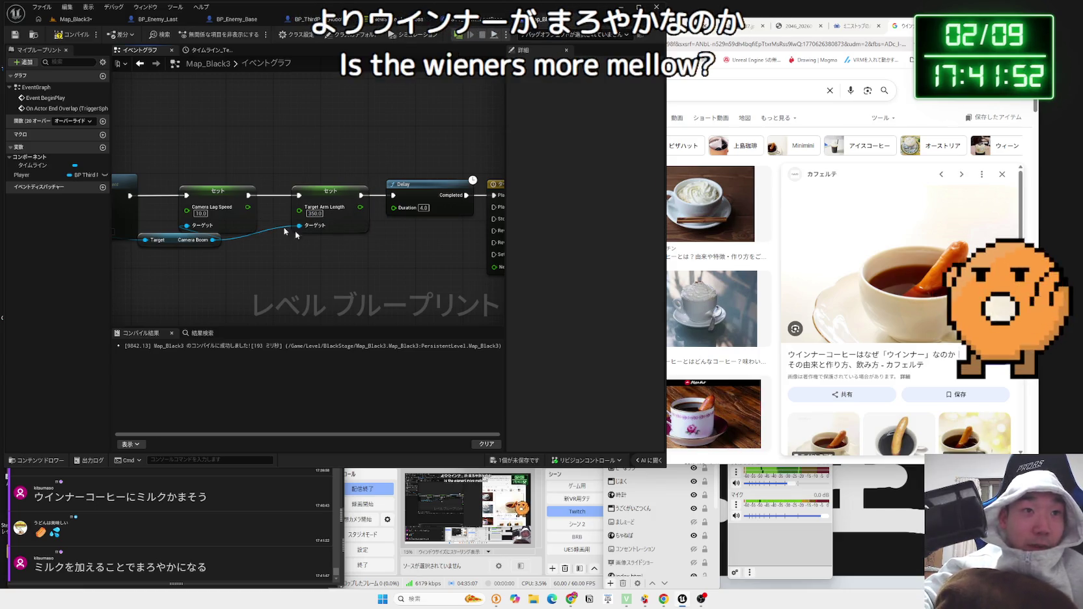
left_click(75, 19)
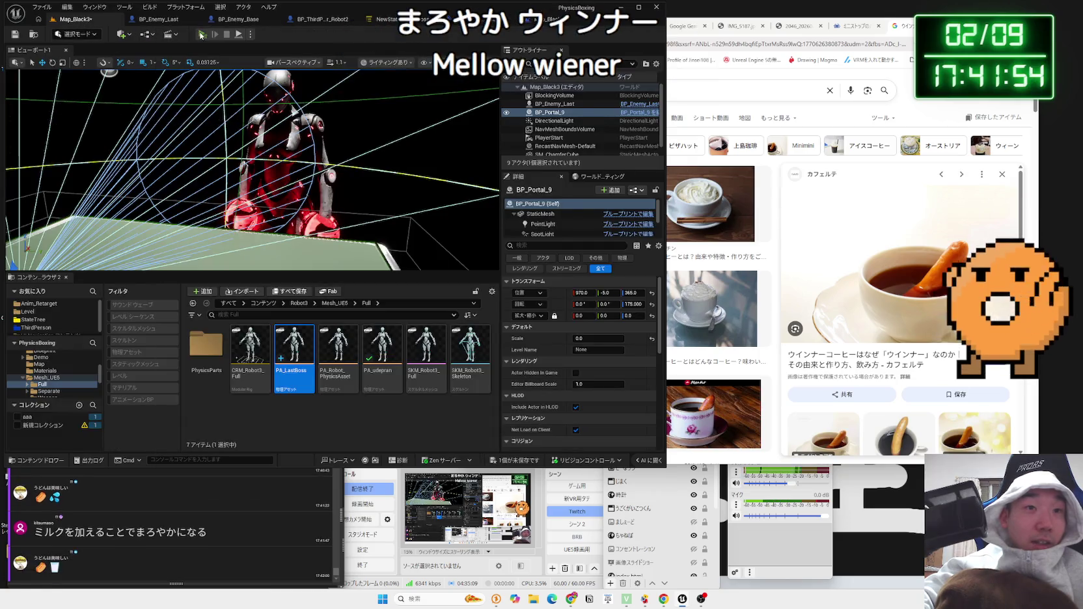
key("alt+p")
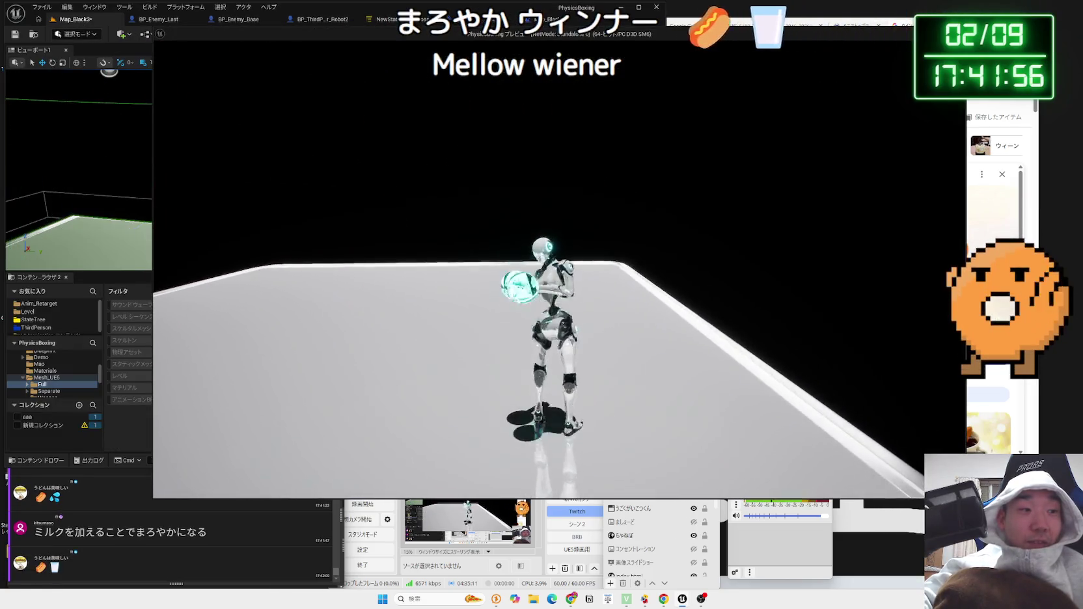
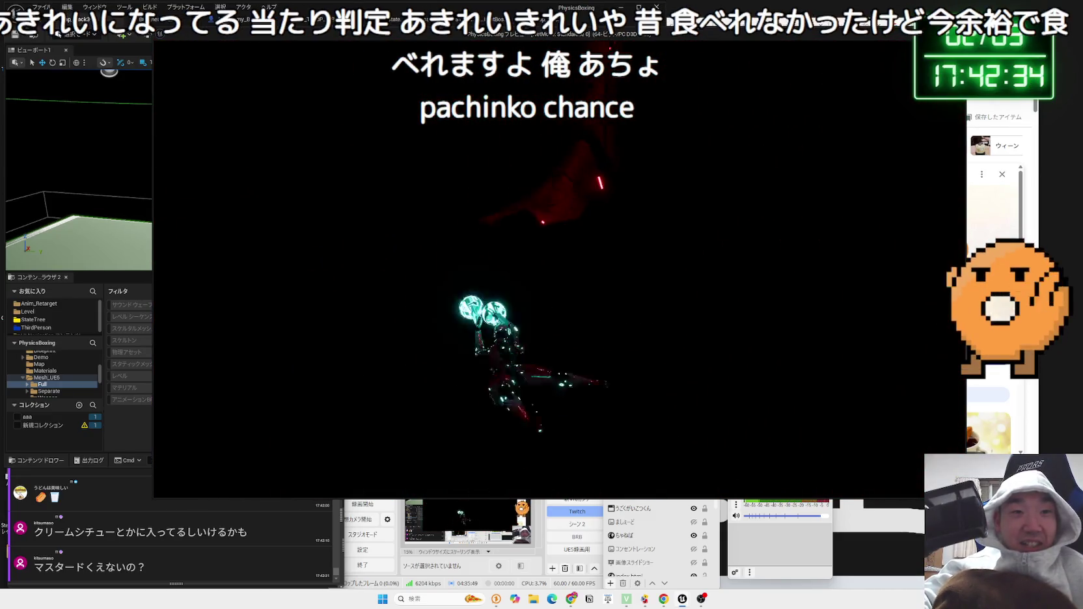
- Stop the boss-fight preview, save all changes, and open the BP_ThirdPersonCharacter_Robot2 blueprint
key("Escape")
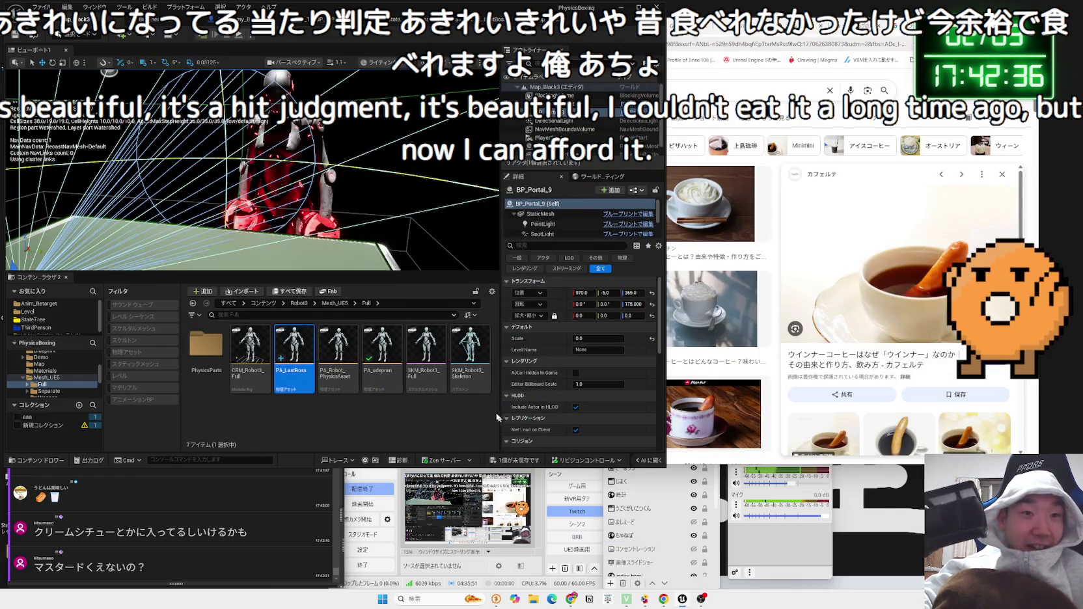
left_click(410, 402)
key("ctrl+s")
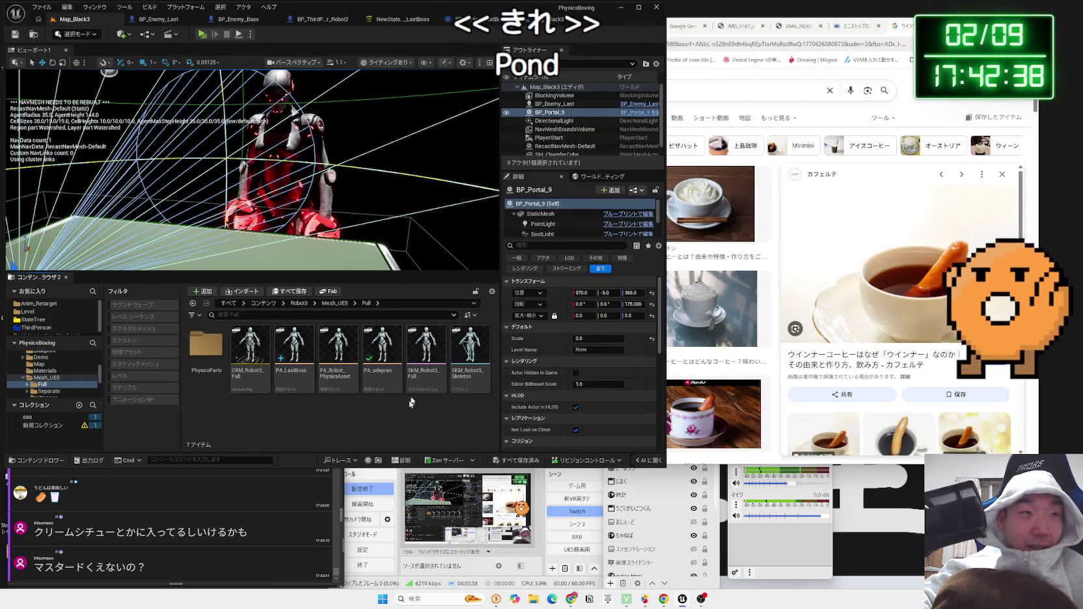
left_click(290, 120)
left_click(345, 19)
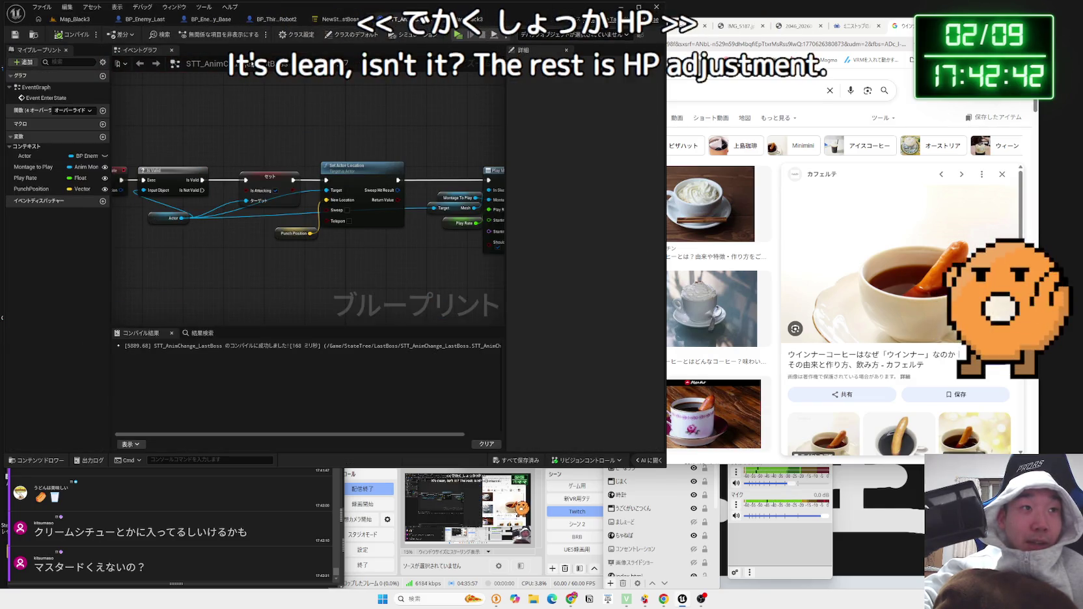
- Open the BP_Enemy_Last event graph and pan around its BeginPlay and glove-overlap launch nodes
left_click(144, 19)
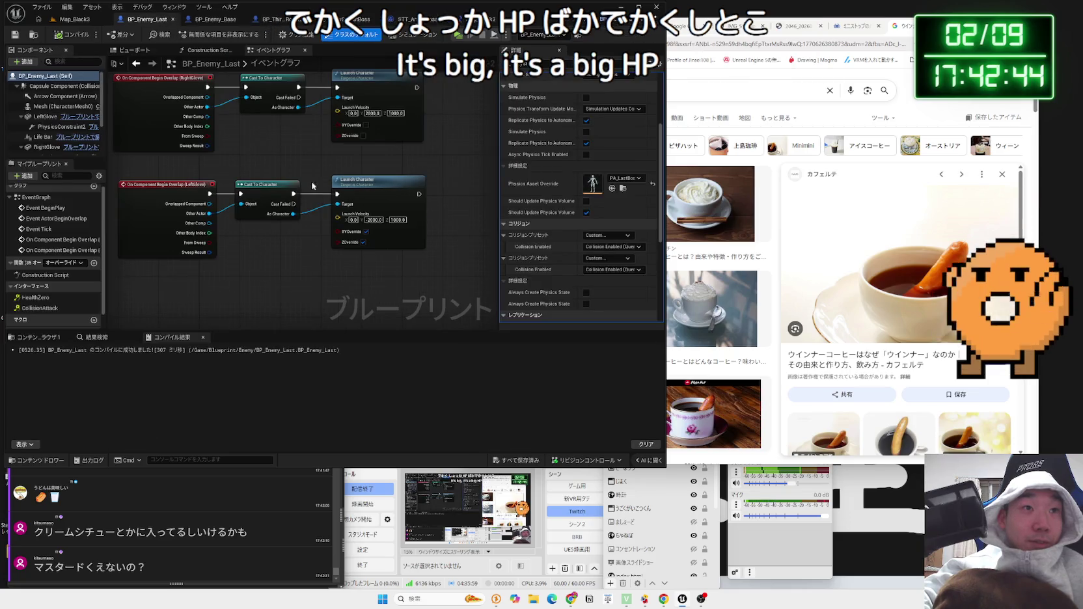
scroll(421, 139, "down", 3)
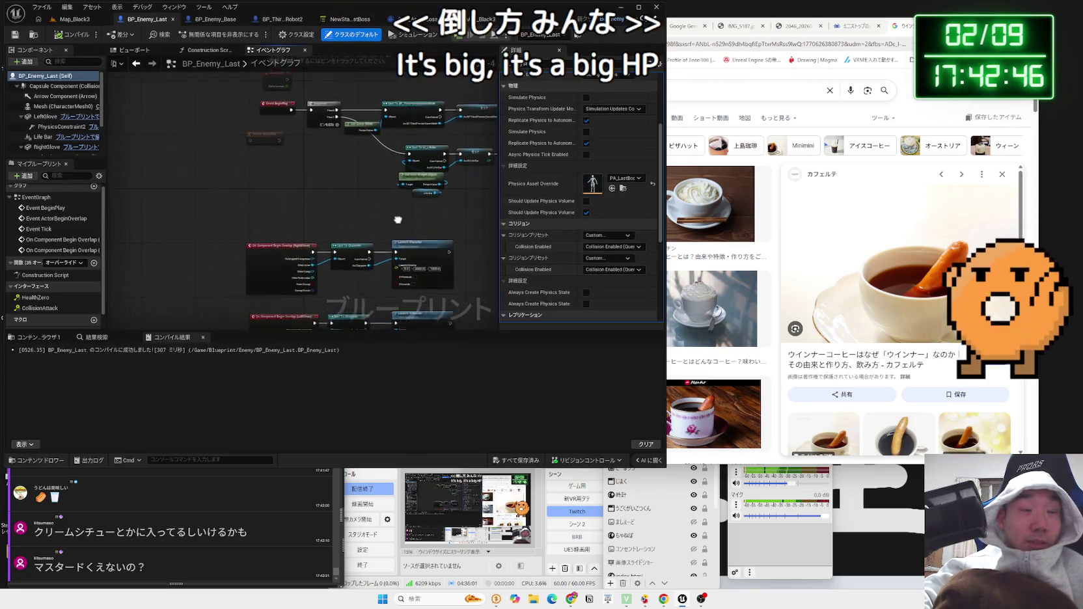
mouse_move(396, 284)
left_mouse_down()
mouse_move(295, 292)
mouse_move(426, 196)
left_mouse_up()
scroll(294, 284, "up", 2)
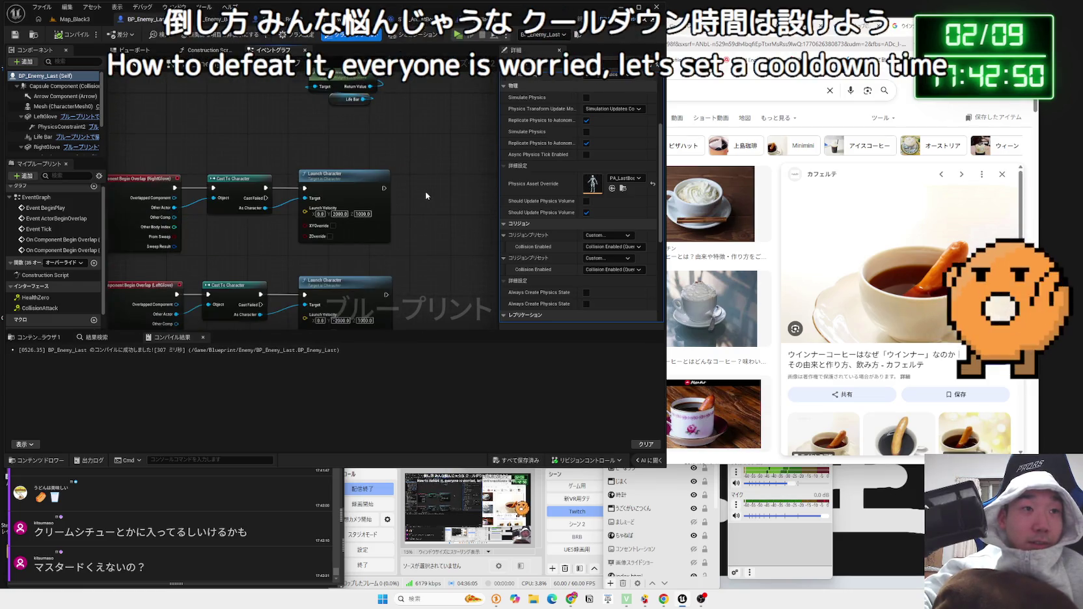
scroll(426, 195, "down", 4)
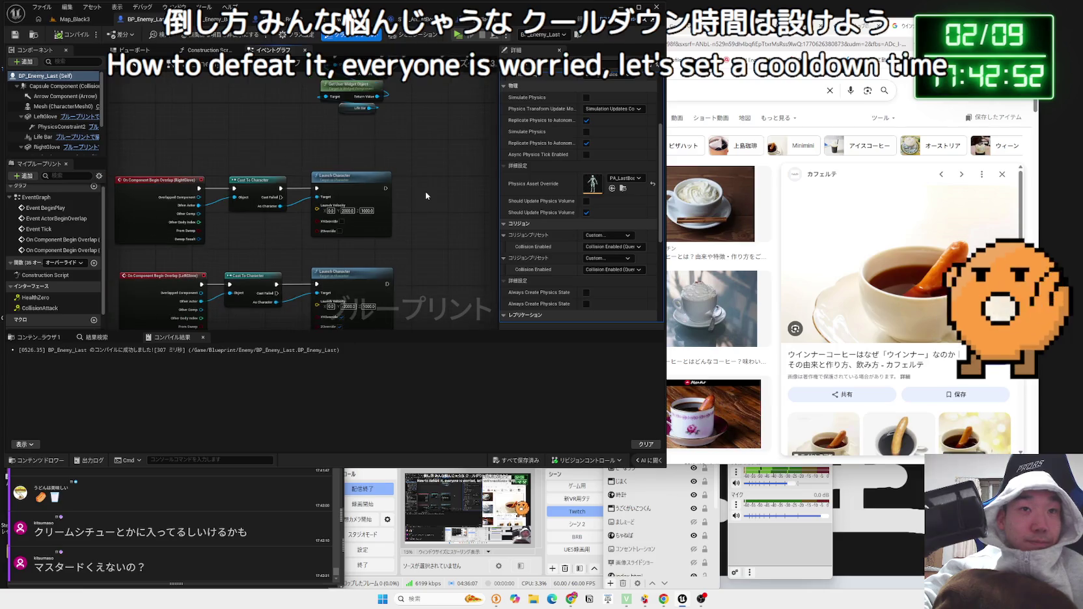
- Glance at Map_Black3, return to BP_Enemy_Last's graph, clear the selection, and open a new browser tab
left_click(73, 23)
left_click(147, 20)
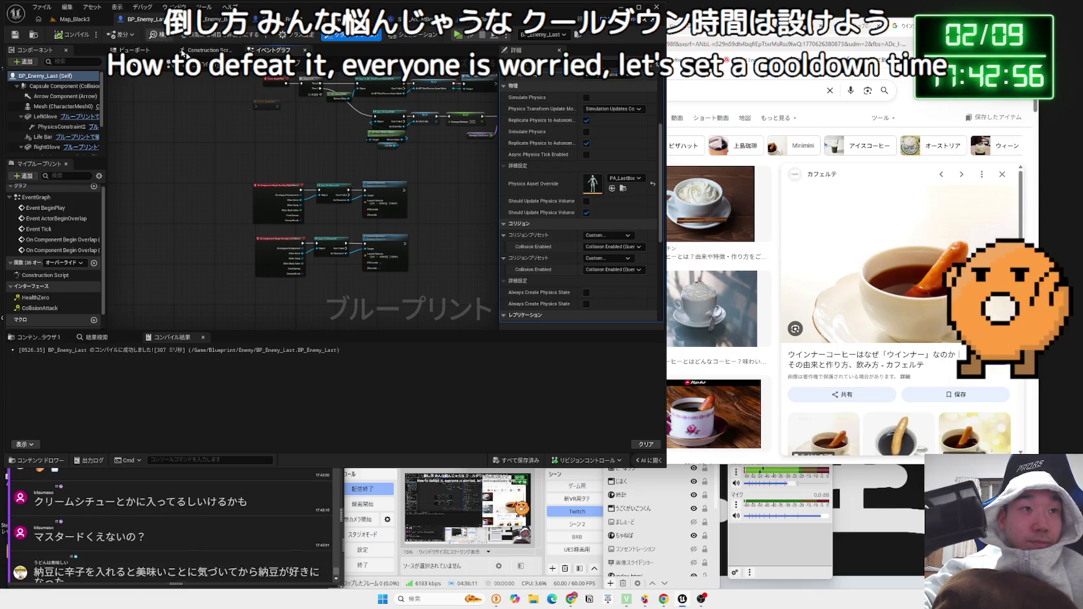
scroll(268, 159, "down", 1)
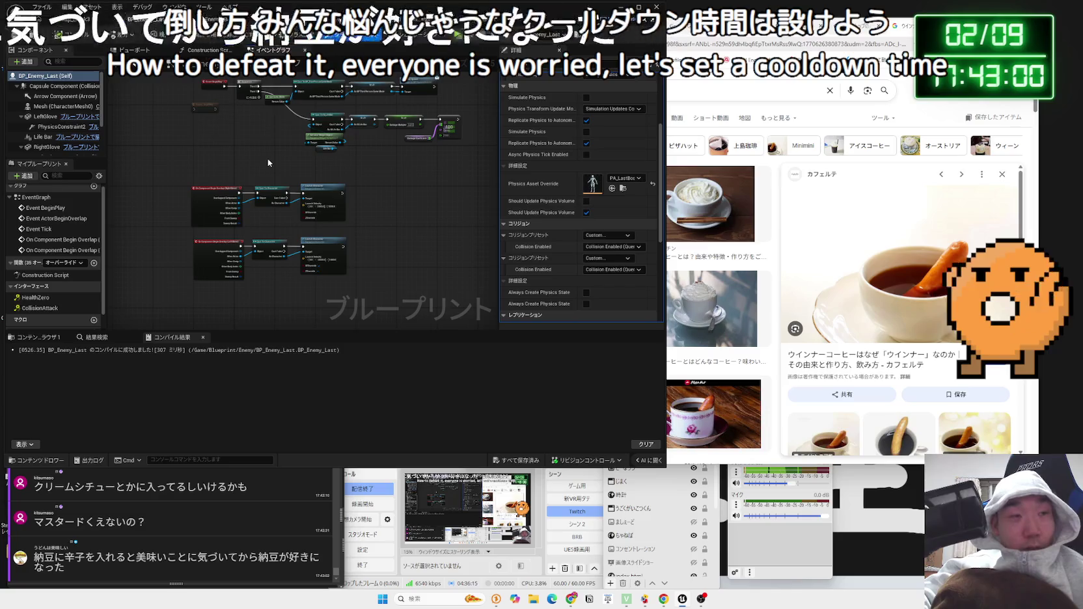
left_click_drag(309, 227, 309, 228)
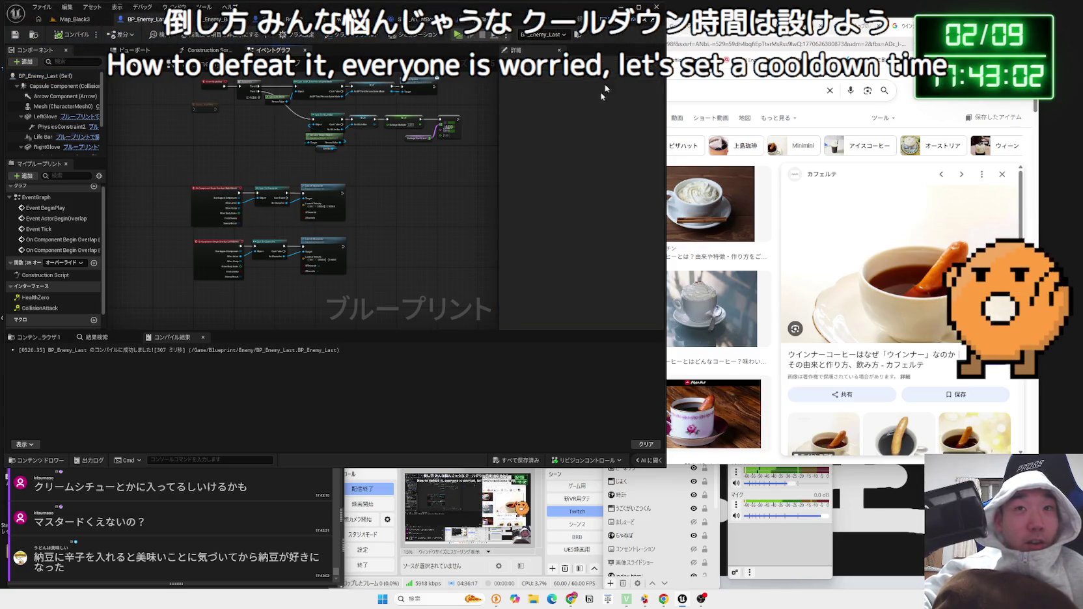
key("ctrl+t")
- Search Google for あらびきちょりそー and skim the Pasco result
type("あ")
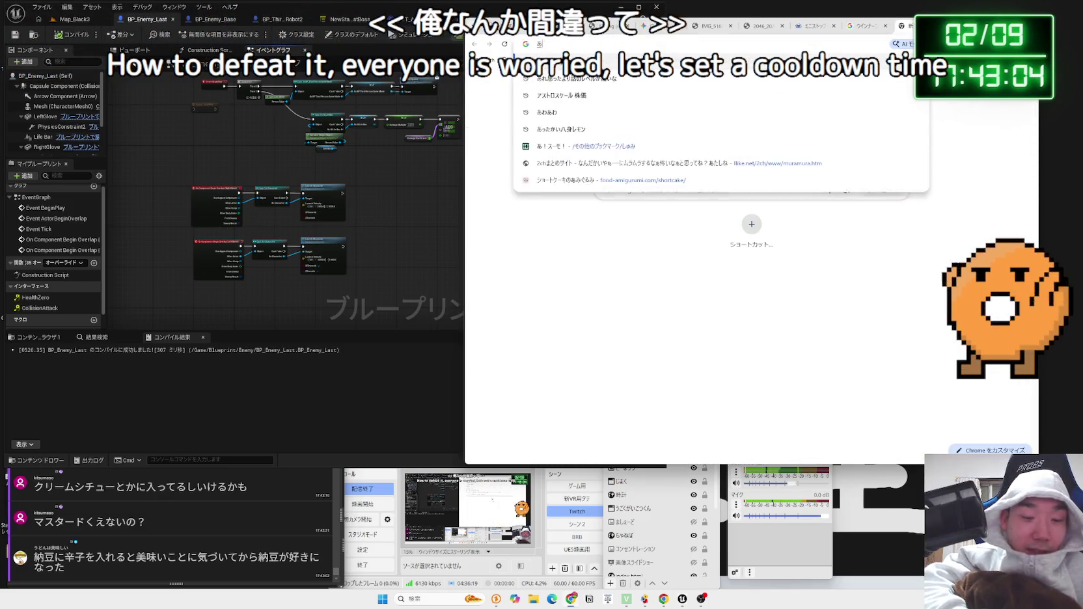
type("らbiki")
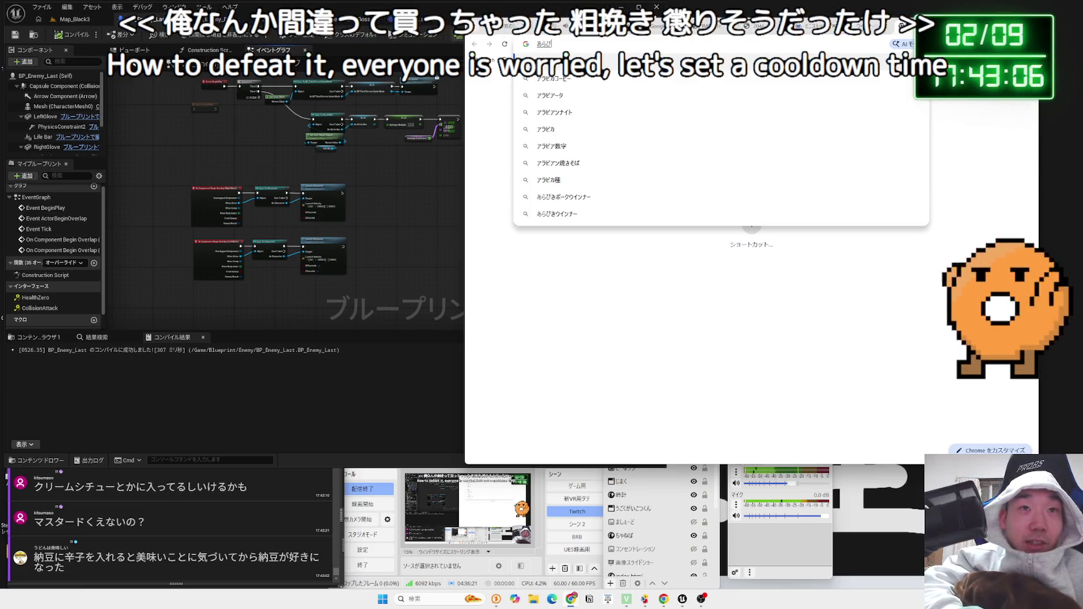
type("そー")
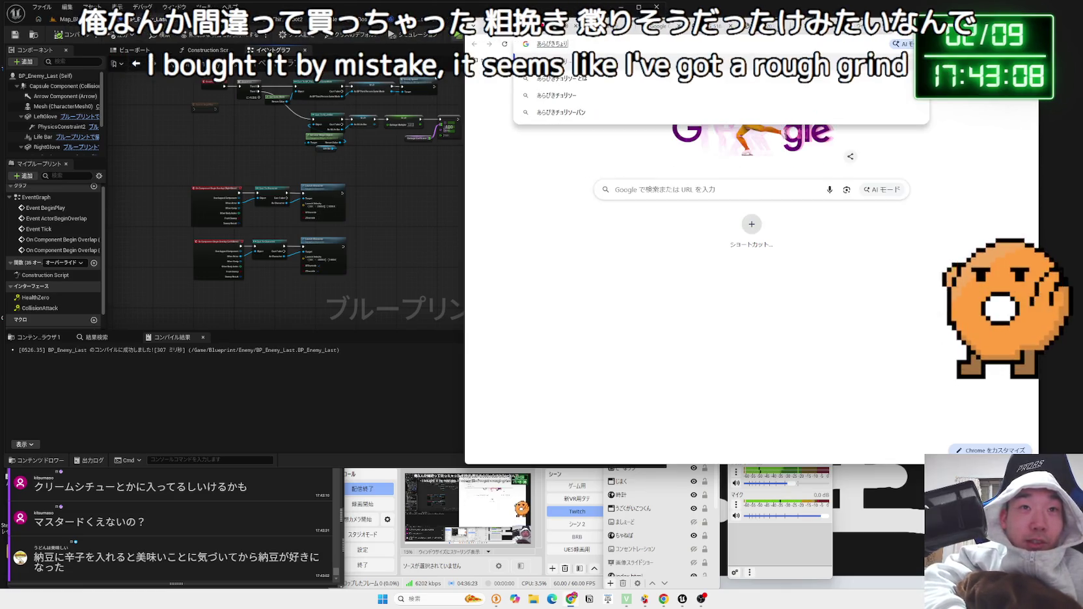
key("Return")
key("Return")
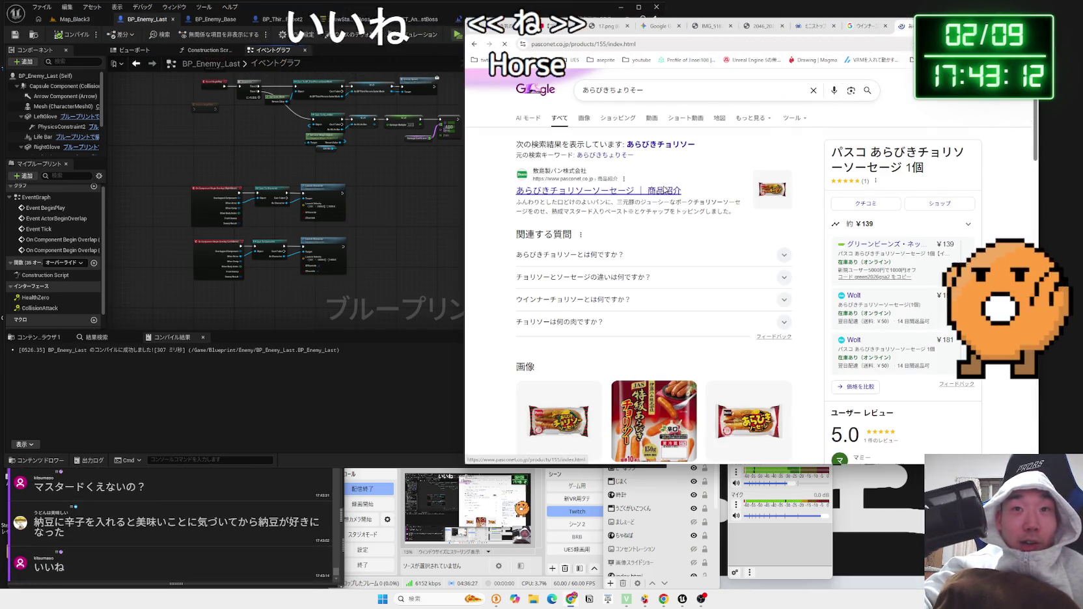
scroll(651, 195, "down", 6)
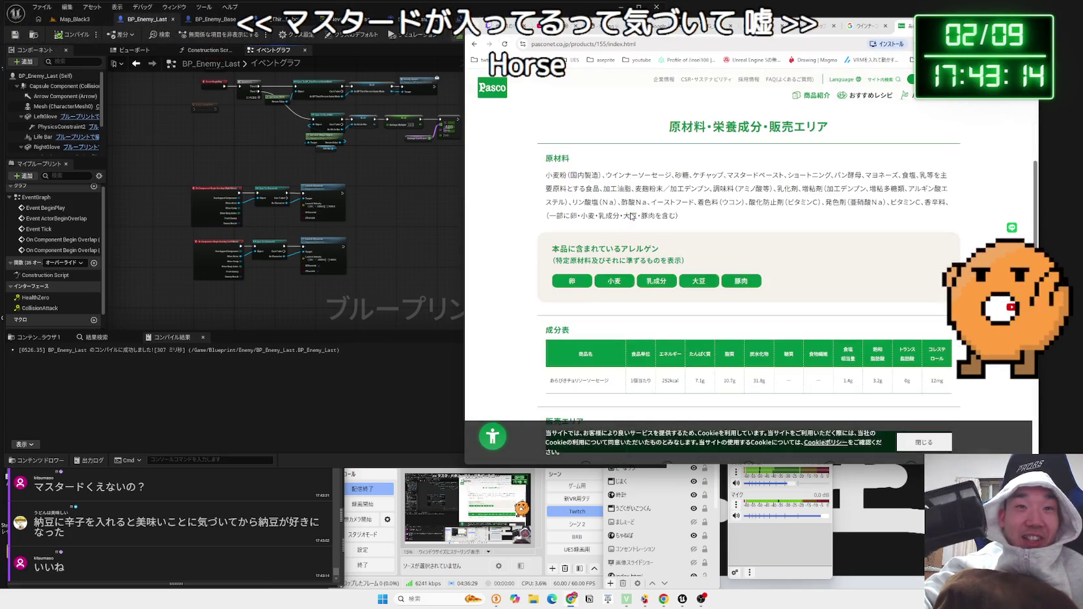
scroll(633, 216, "up", 5)
key("alt+Left")
scroll(645, 276, "down", 5)
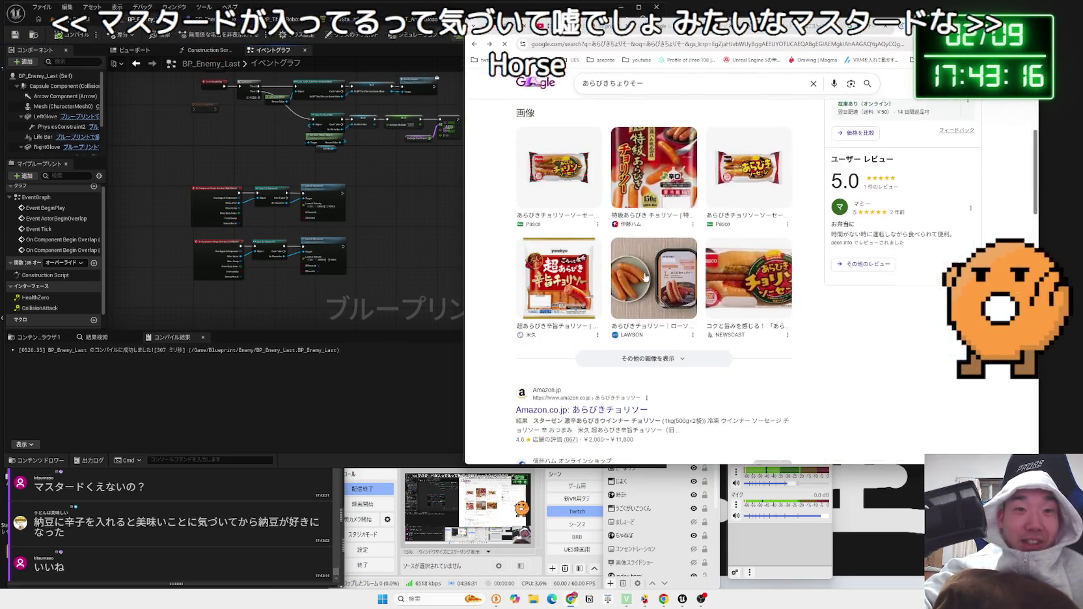
- Search 納豆に辛子 from the chat comment, then return to the あらびきちょりそー results
left_click_drag(34, 523, 86, 522)
left_click(99, 547)
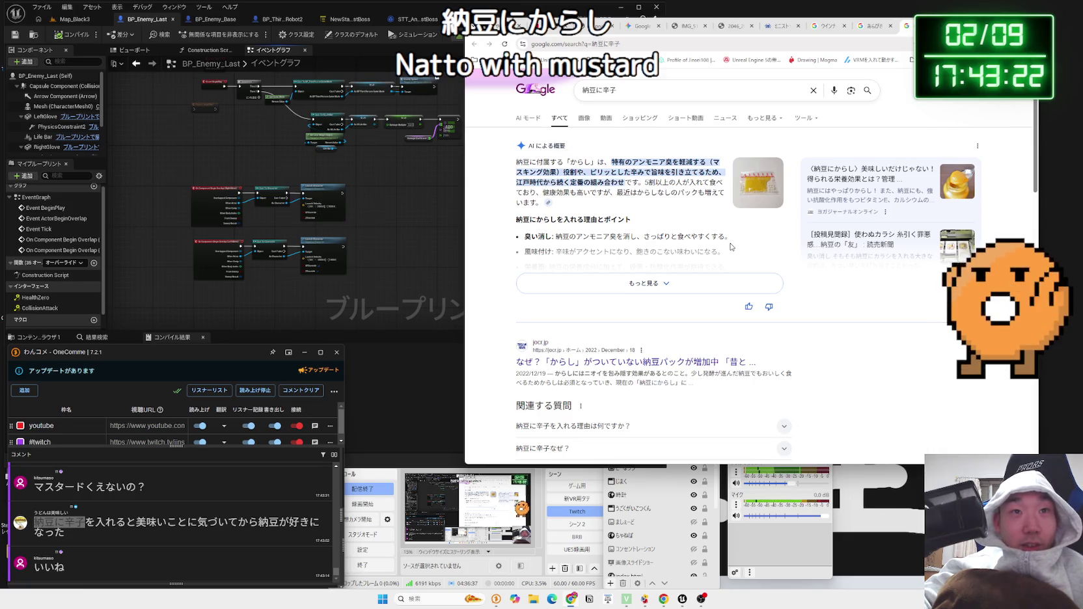
scroll(732, 247, "down", 15)
scroll(730, 253, "up", 15)
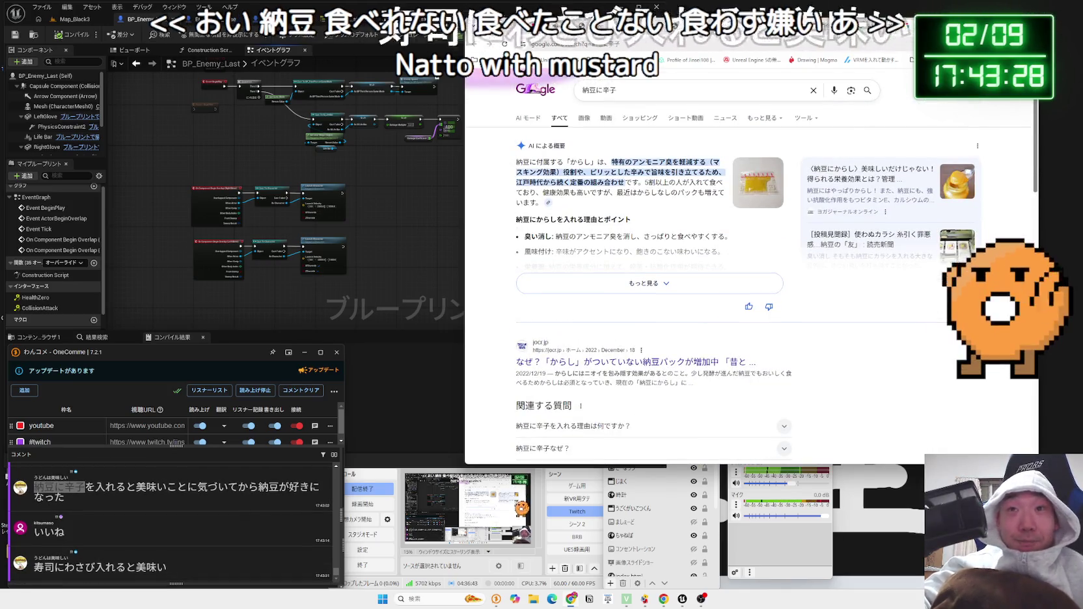
key("alt+Left")
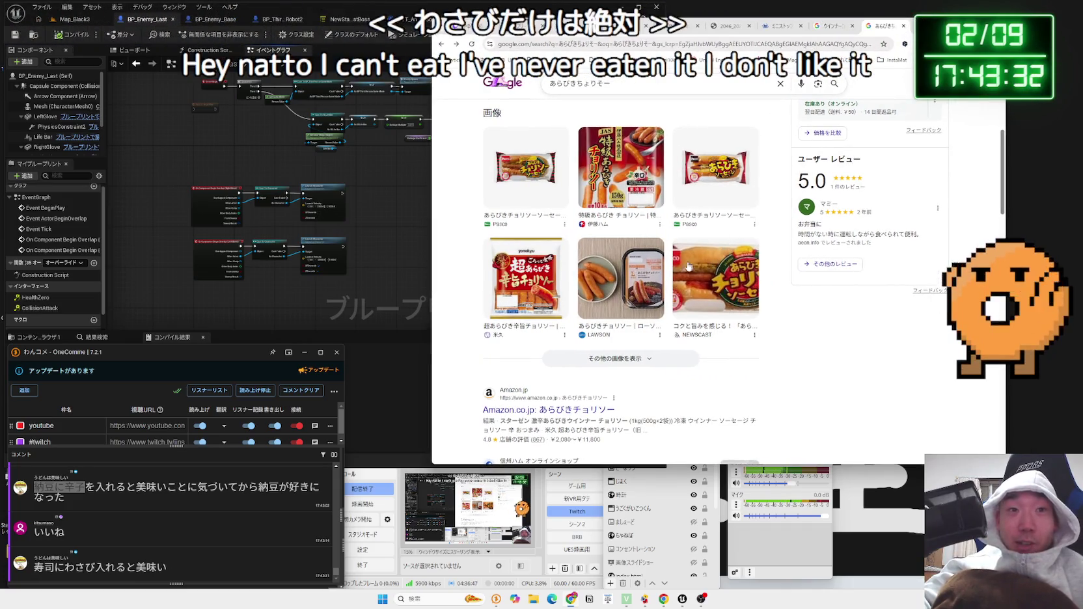
scroll(687, 260, "down", 6)
scroll(686, 255, "down", 10)
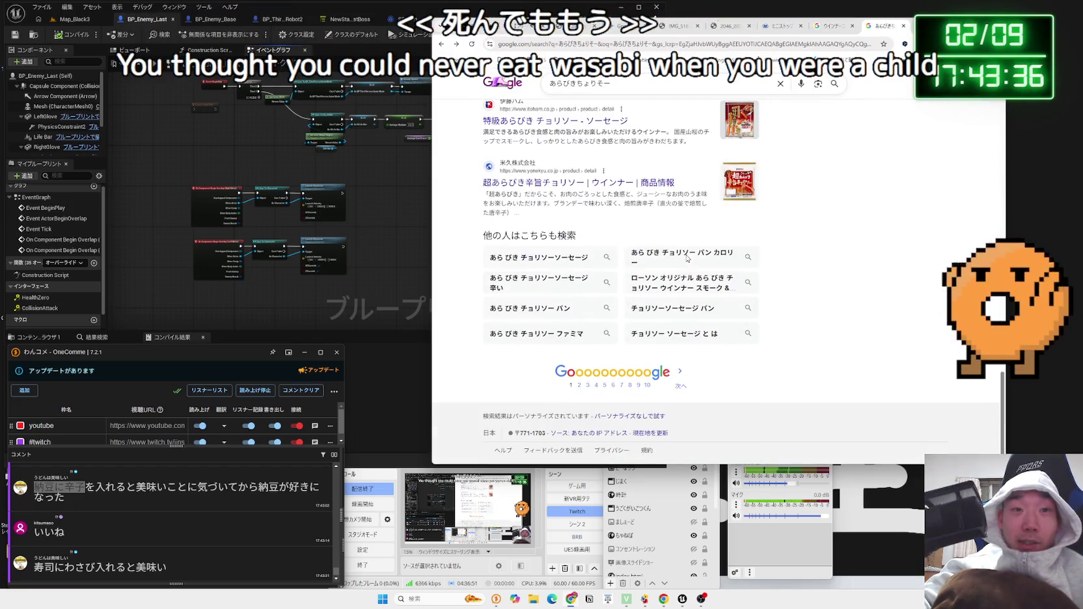
scroll(690, 260, "up", 8)
scroll(703, 266, "up", 5)
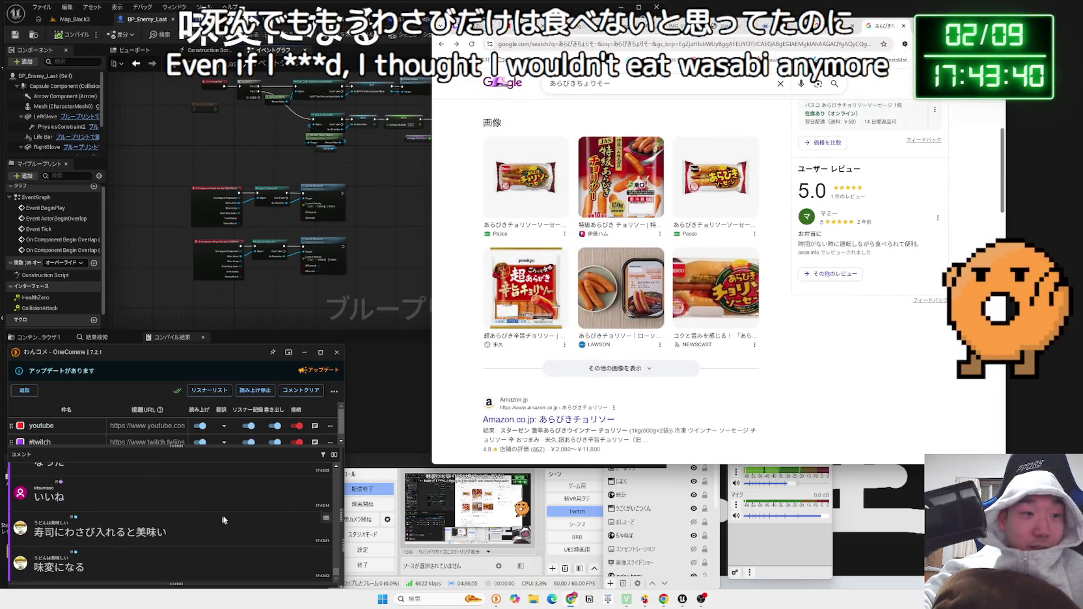
- Search Google for わさび and show its image results
left_click(621, 89)
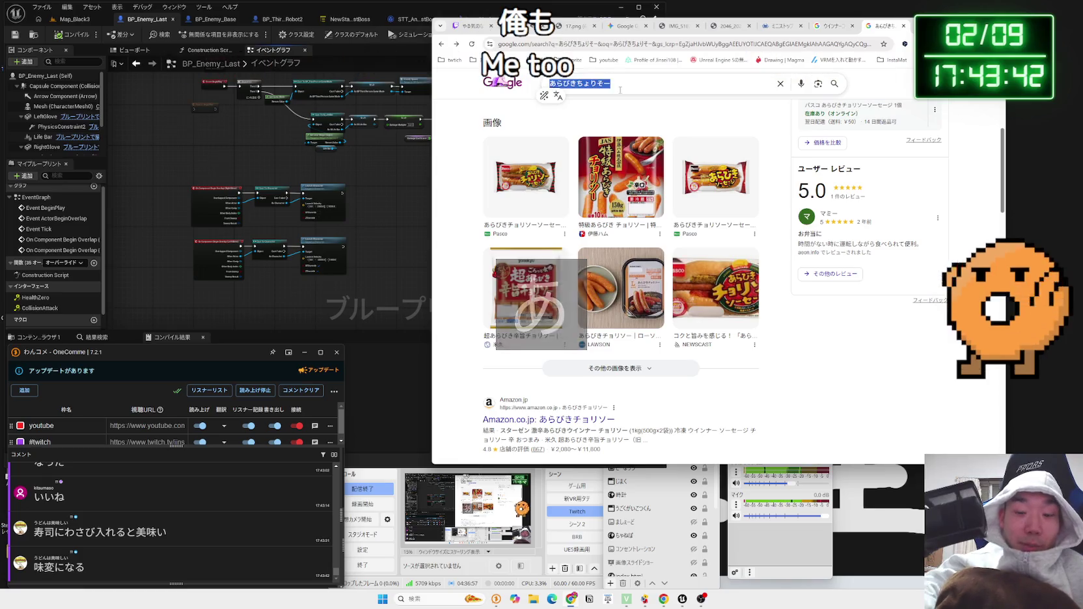
type("わさび")
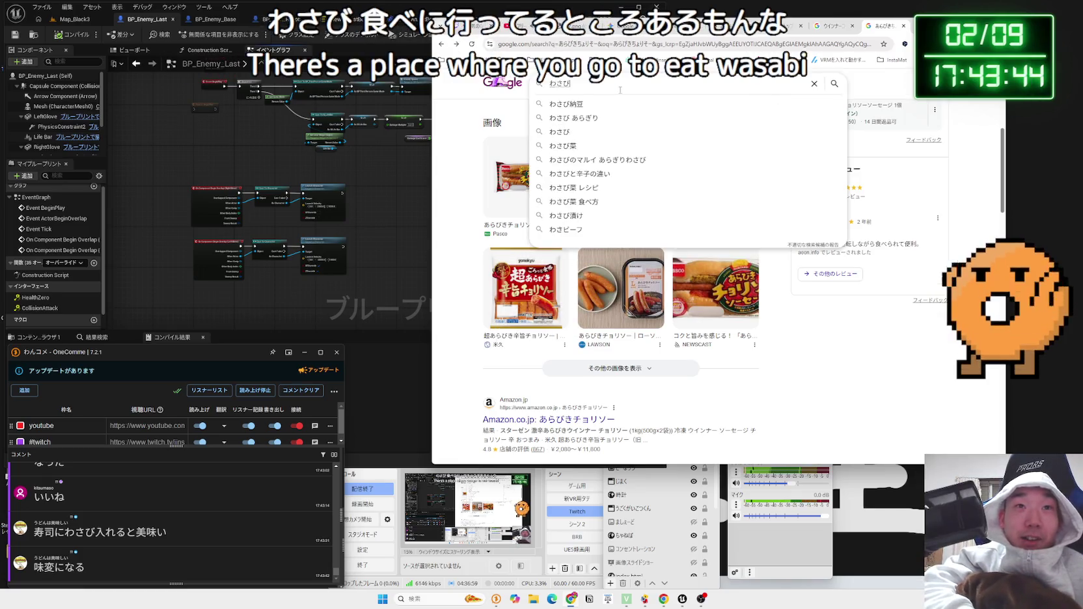
key("Return")
key("Return")
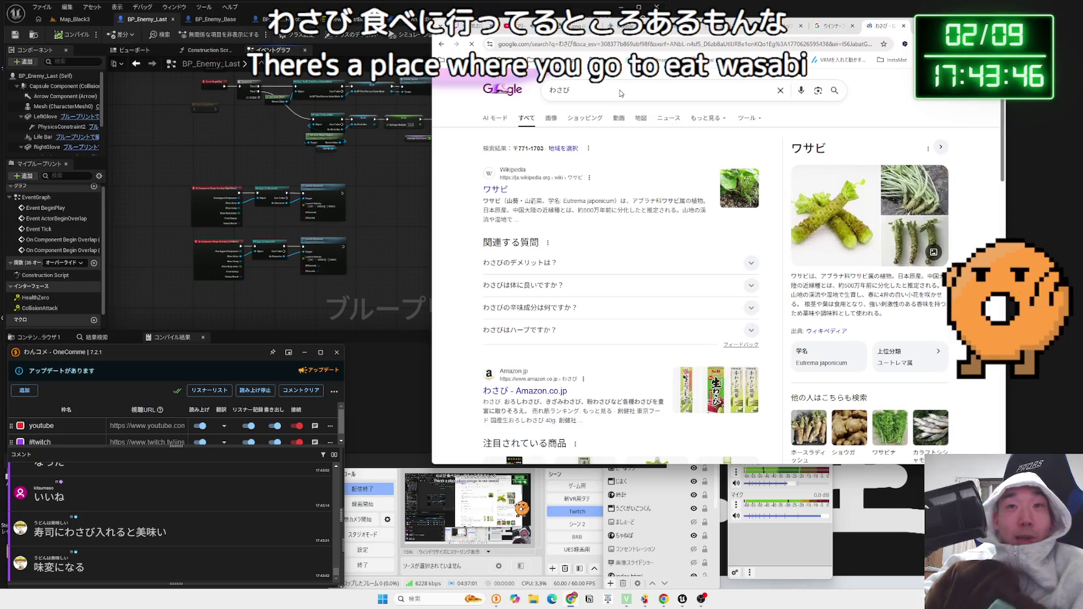
scroll(568, 263, "down", 4)
scroll(567, 263, "down", 10)
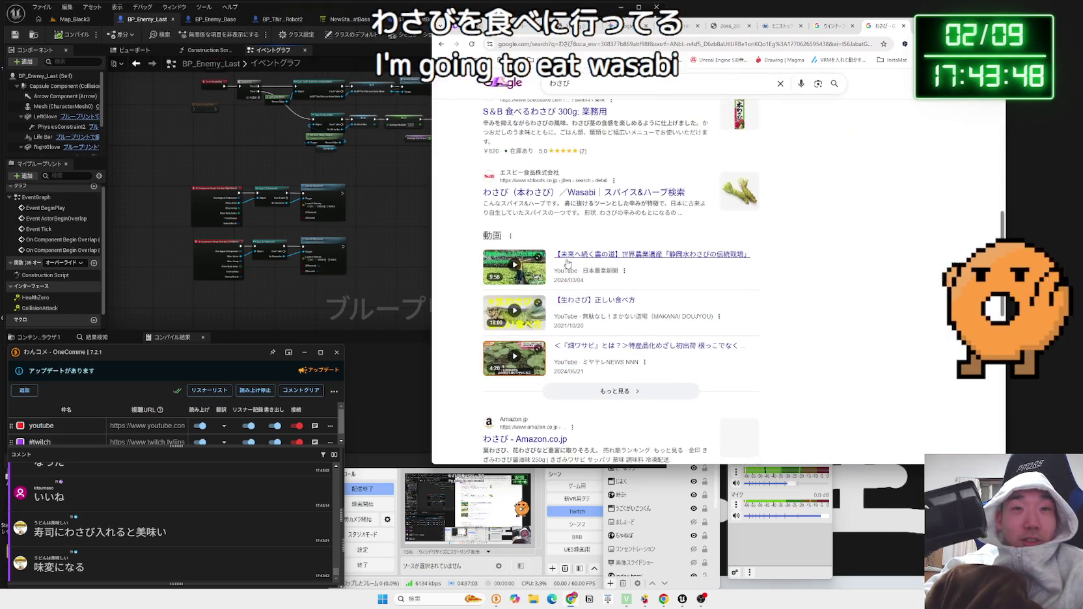
scroll(568, 259, "down", 5)
scroll(571, 255, "up", 15)
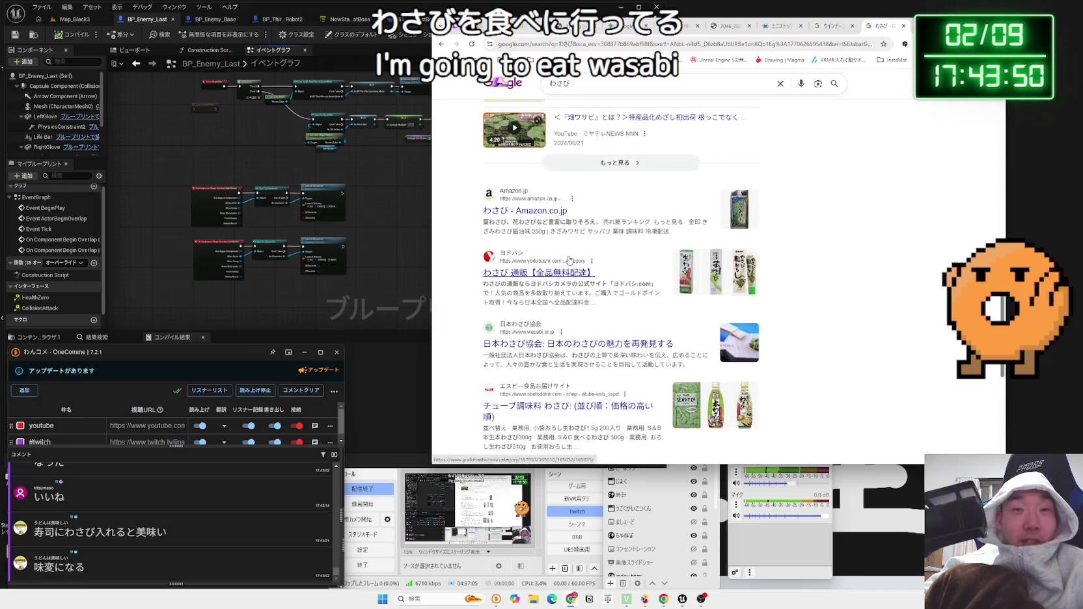
scroll(573, 253, "up", 5)
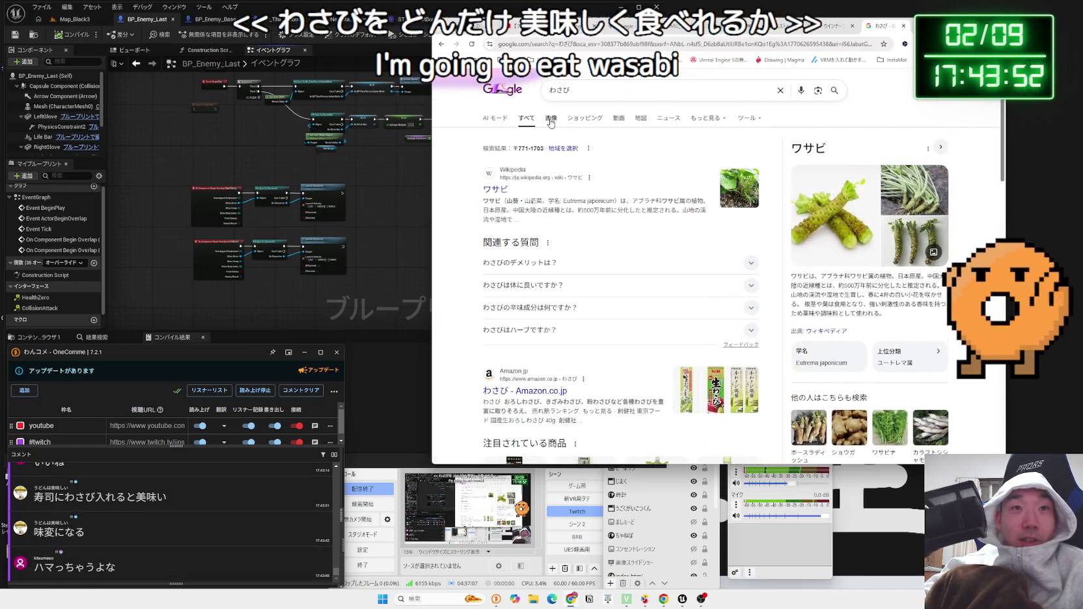
left_click(550, 118)
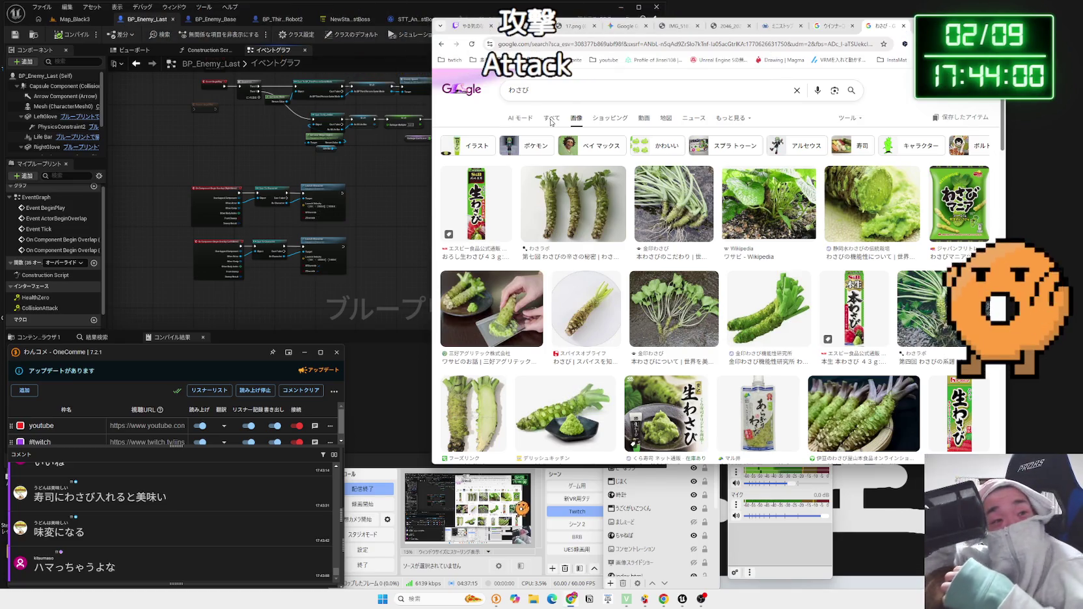
- Open the STT_AnimChange_LastBoss StateTree, then select the wasabi soy sauce phrase in chat
left_click(360, 170)
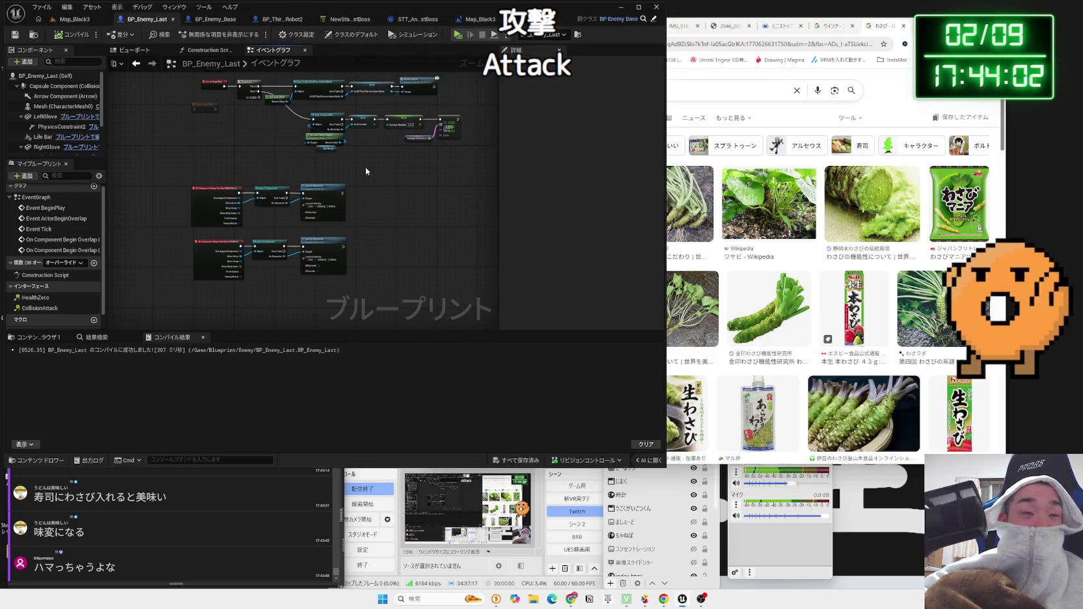
left_click(410, 19)
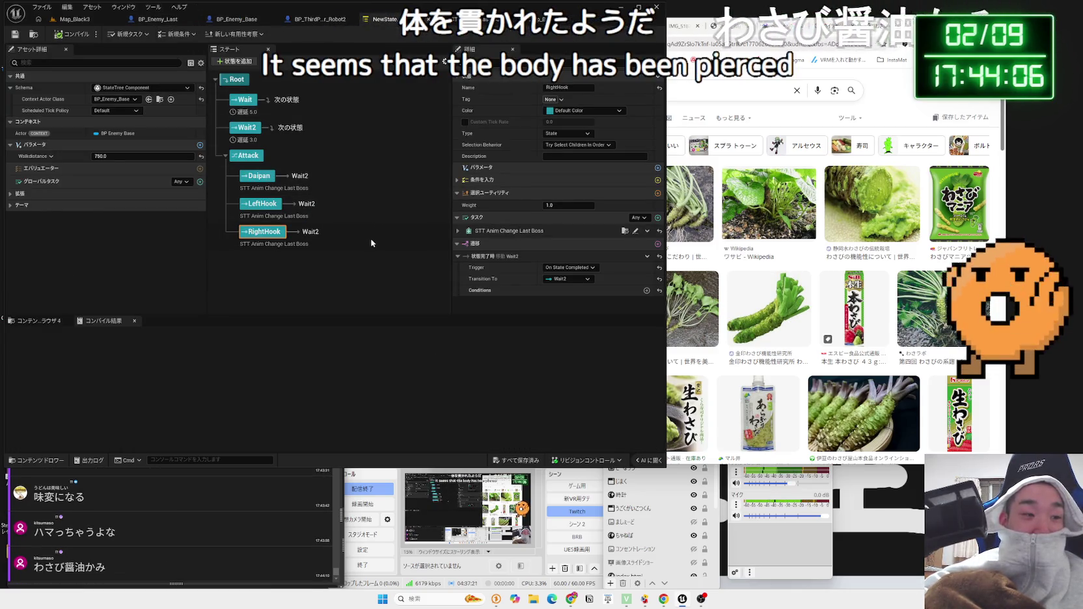
mouse_move(86, 567)
left_mouse_down()
mouse_move(33, 569)
mouse_move(391, 196)
mouse_move(628, 315)
left_mouse_up()
mouse_move(664, 266)
left_mouse_down()
mouse_move(495, 254)
mouse_move(674, 255)
left_mouse_up()
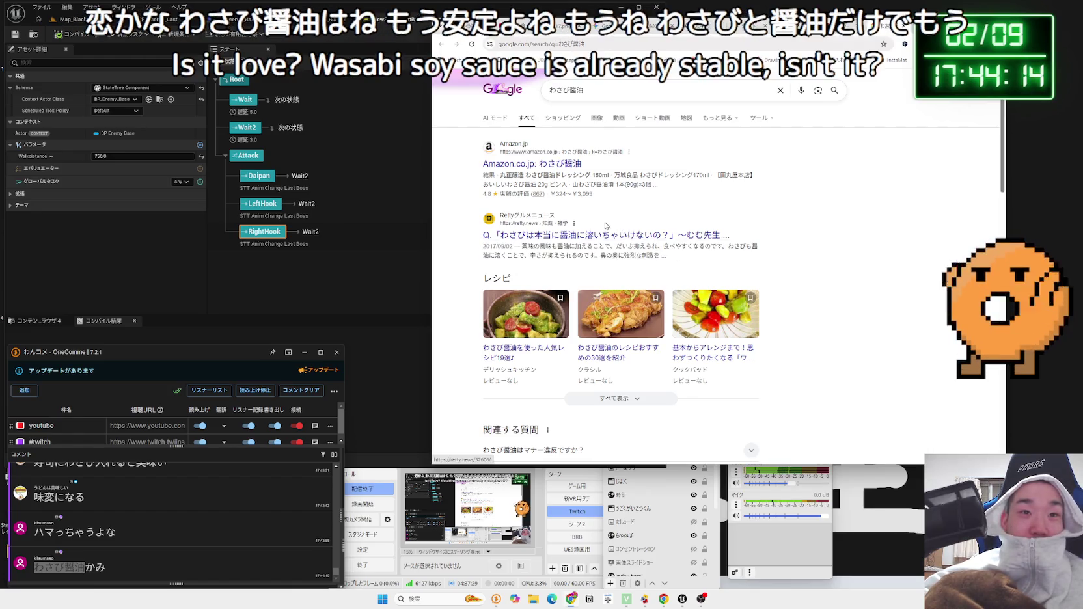
- Run the suggested Google search わさび醤油 うますぎ
scroll(605, 226, "down", 15)
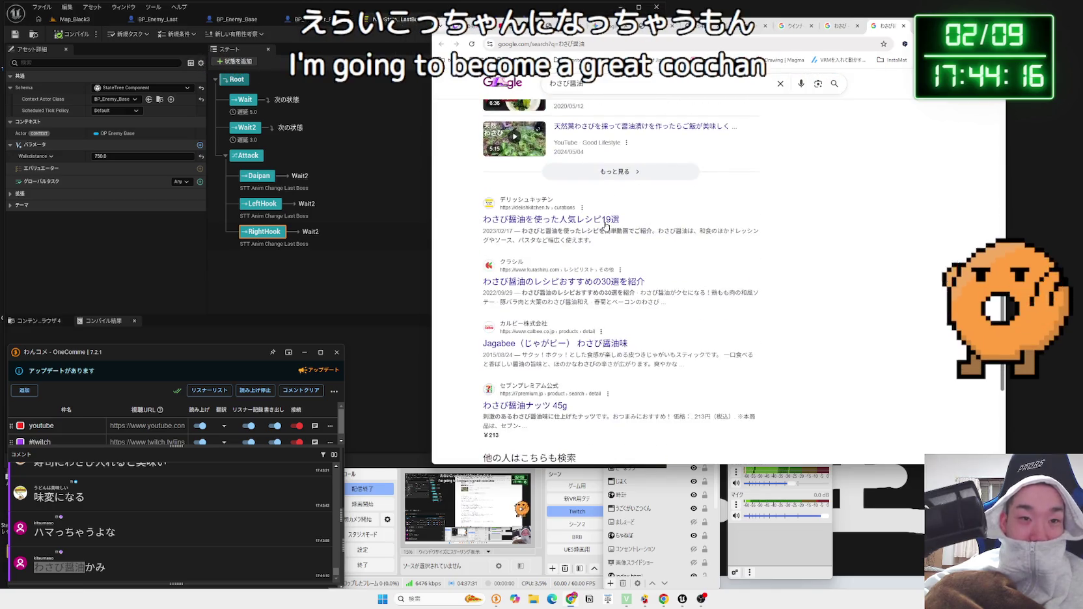
scroll(606, 226, "down", 5)
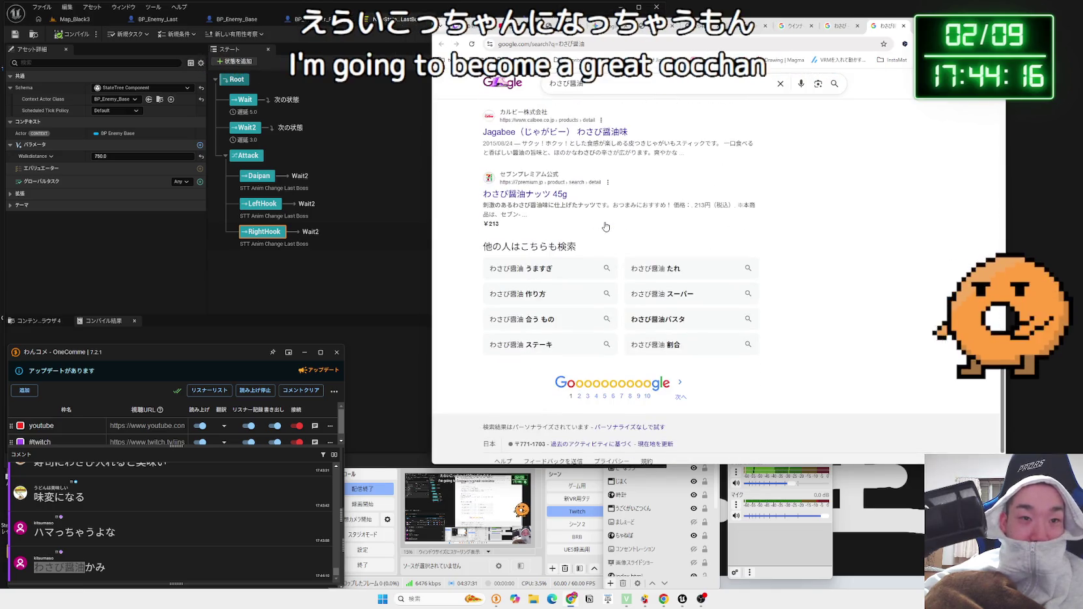
left_click(574, 267)
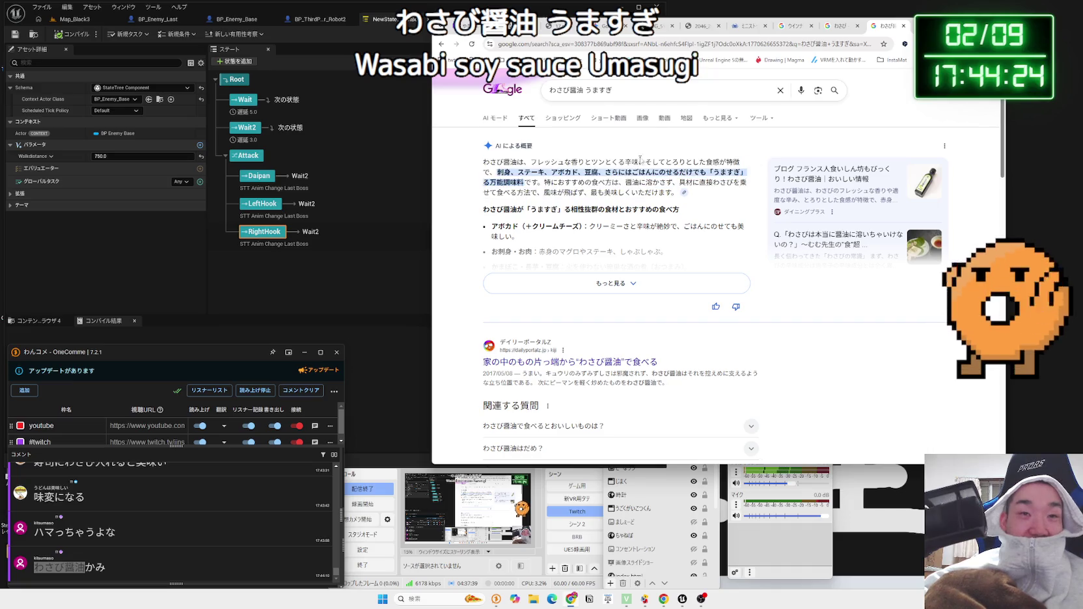
- Replace the query with 酢飯 ノリ and show its image results
left_click(641, 93)
key("BackSpace")
key("BackSpace")
key("BackSpace")
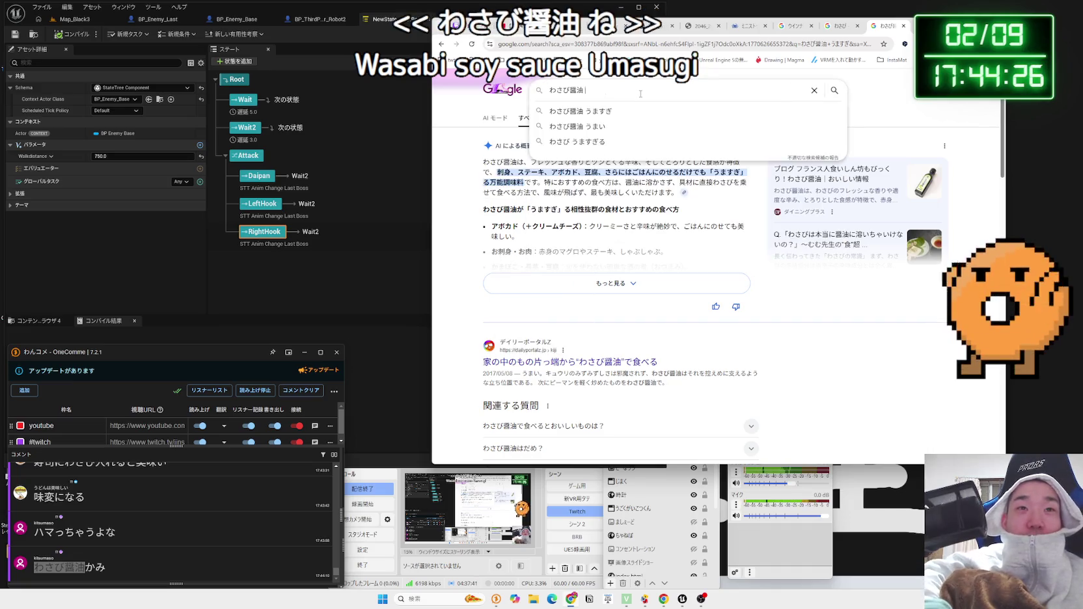
key("BackSpace")
key("BackSpace")
key("BackSpace")
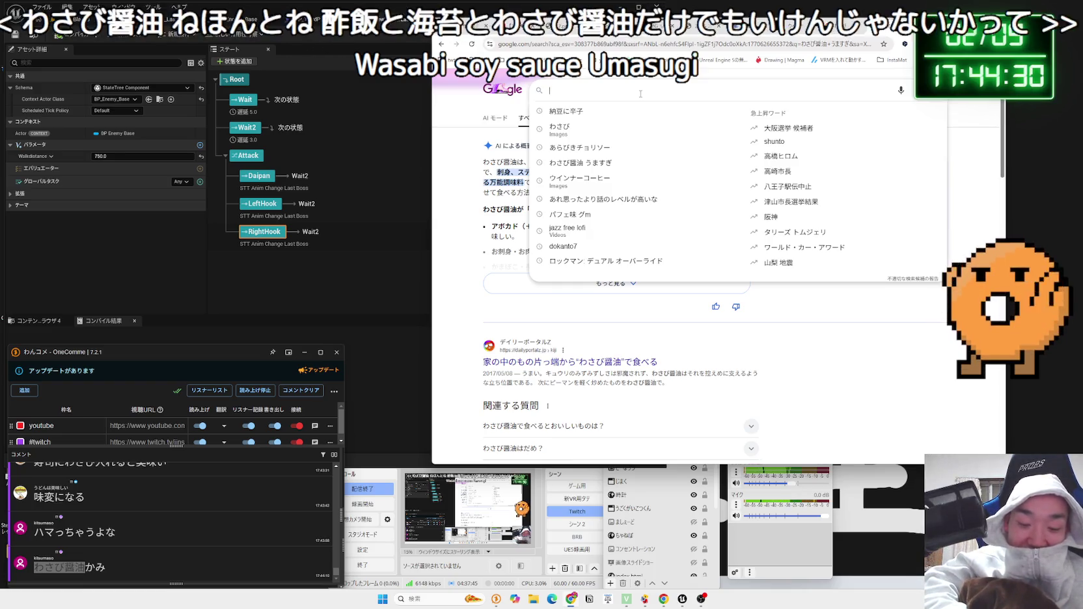
type("わ")
type("i")
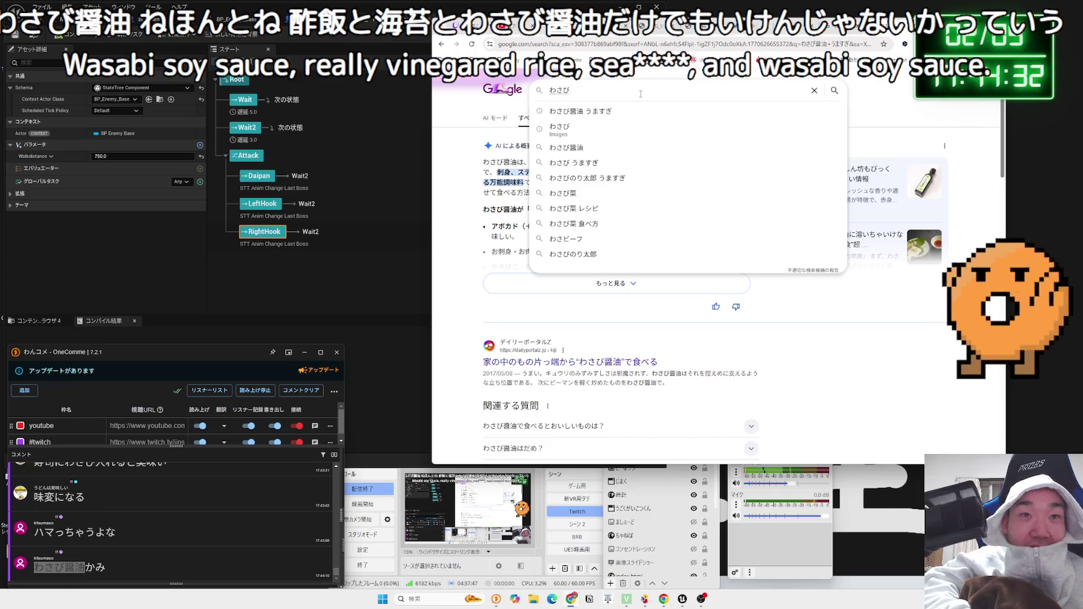
key("BackSpace")
key("BackSpace")
key("BackSpace")
type("su")
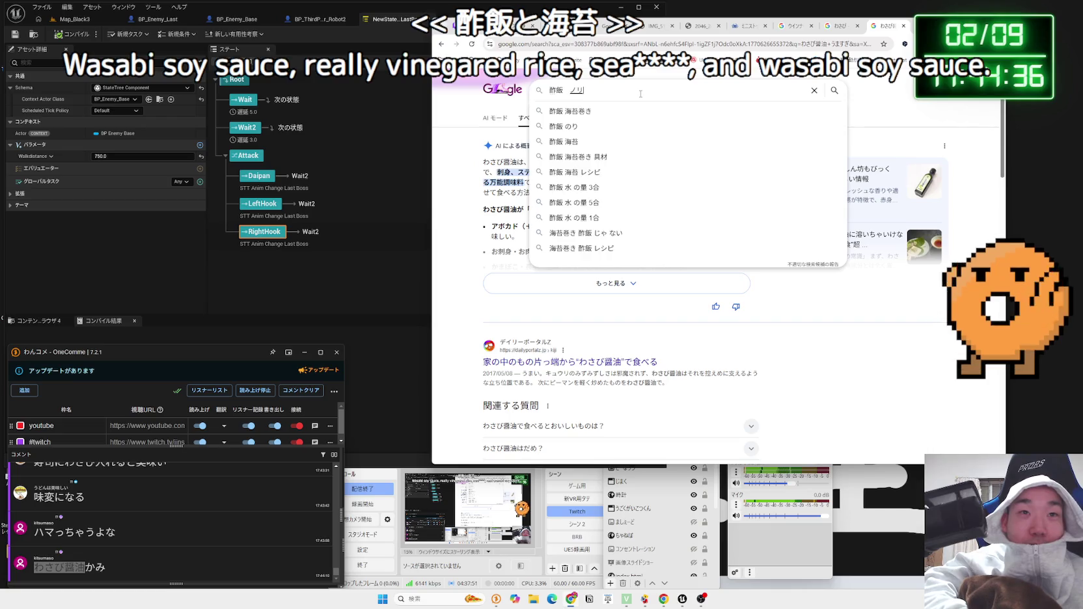
key("Return")
key("Return")
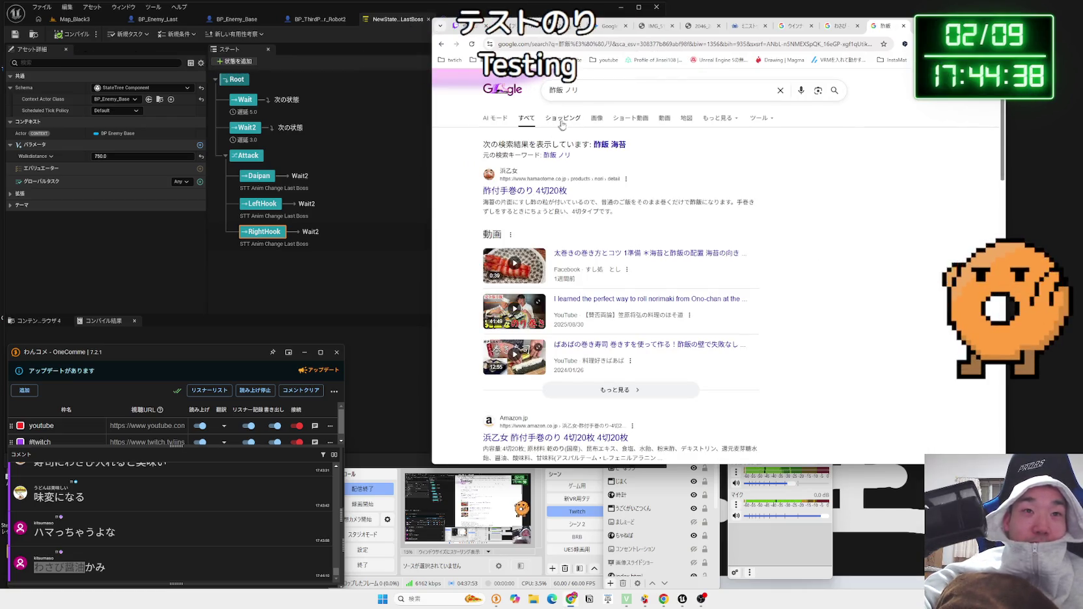
left_click(592, 119)
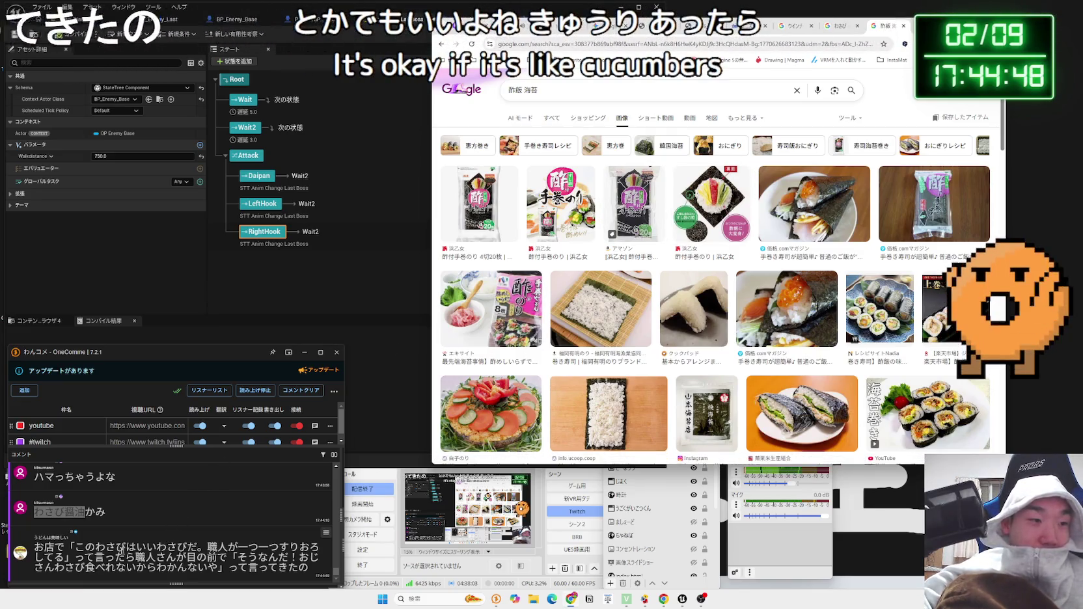
- Select the quoted part of the long chat comment
left_click_drag(52, 548, 227, 558)
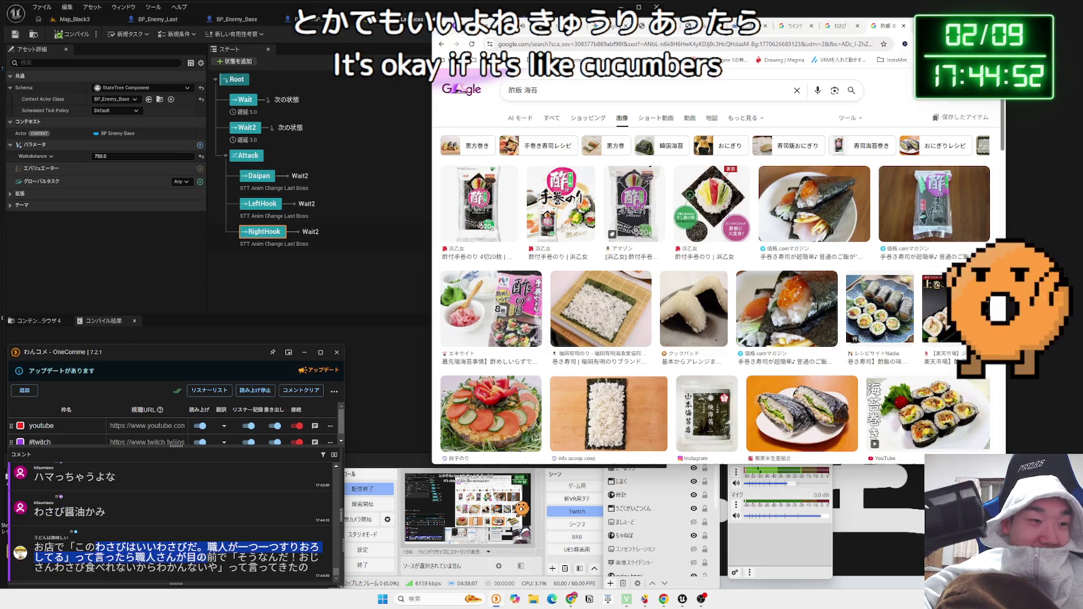
double_click(192, 567)
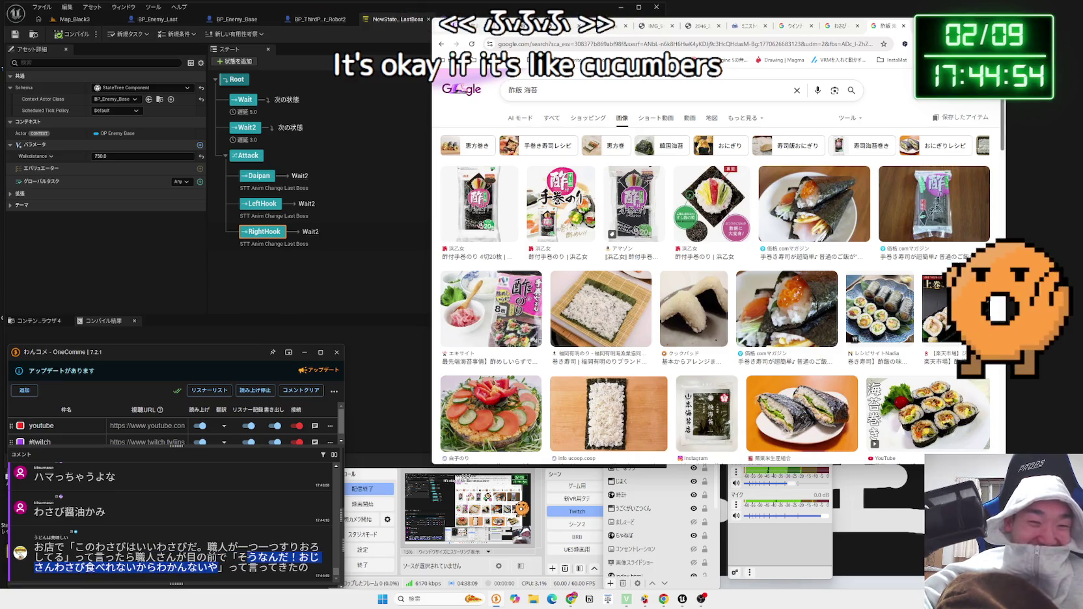
left_click_drag(237, 558, 199, 566)
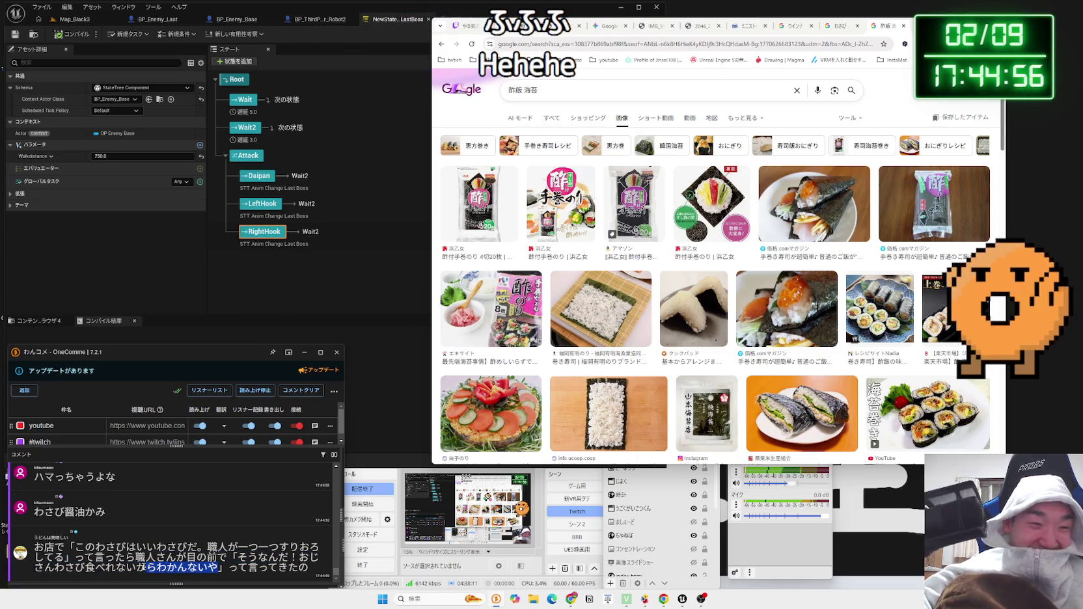
left_click_drag(74, 557, 224, 567)
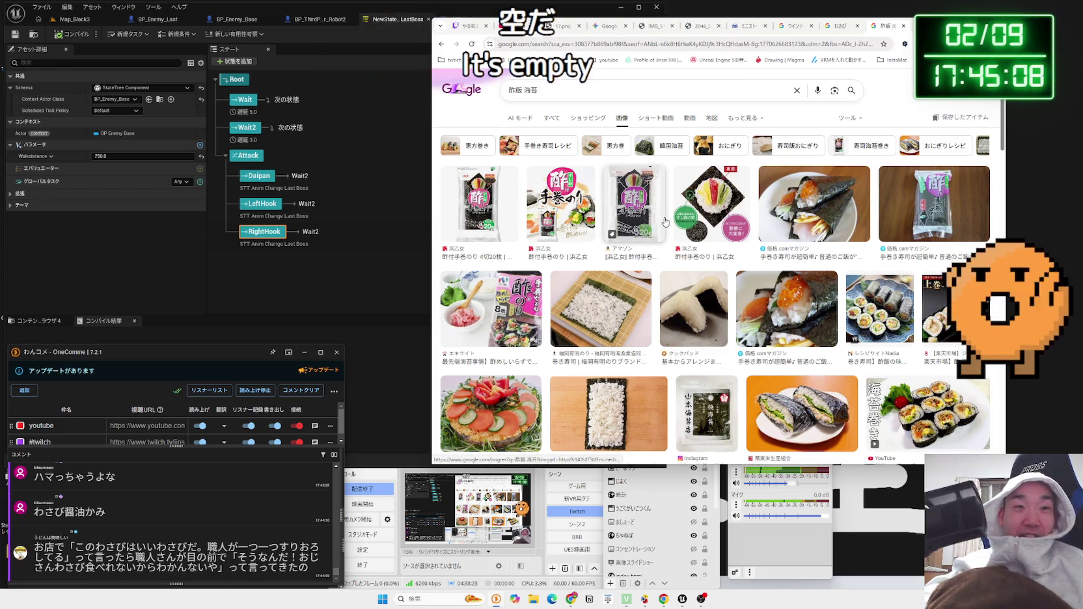
- Return to the わさび image results and preview several wasabi pictures
key("alt+Left")
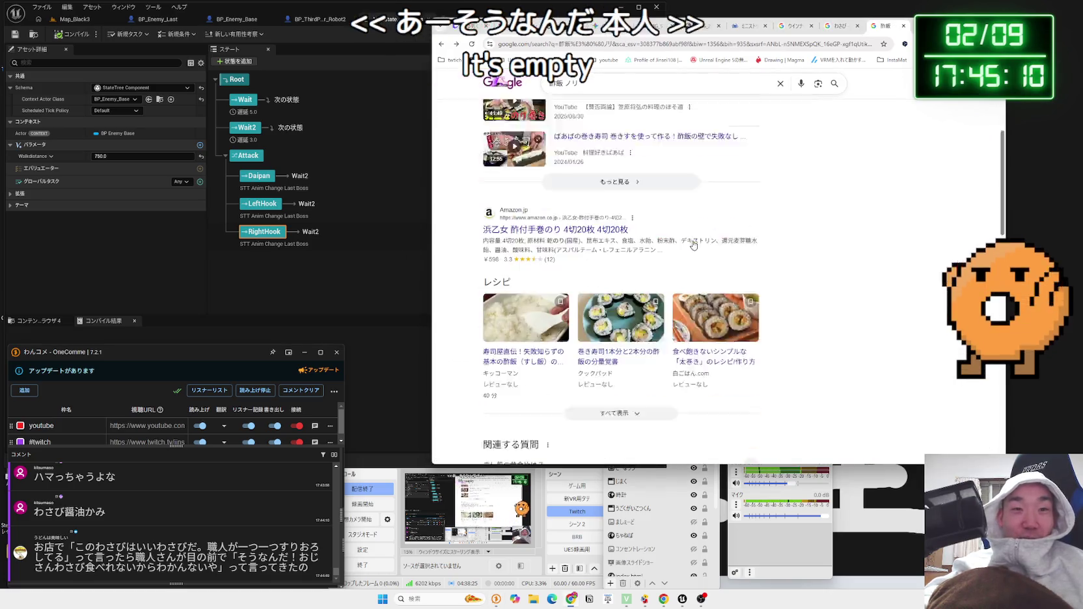
left_click(850, 27)
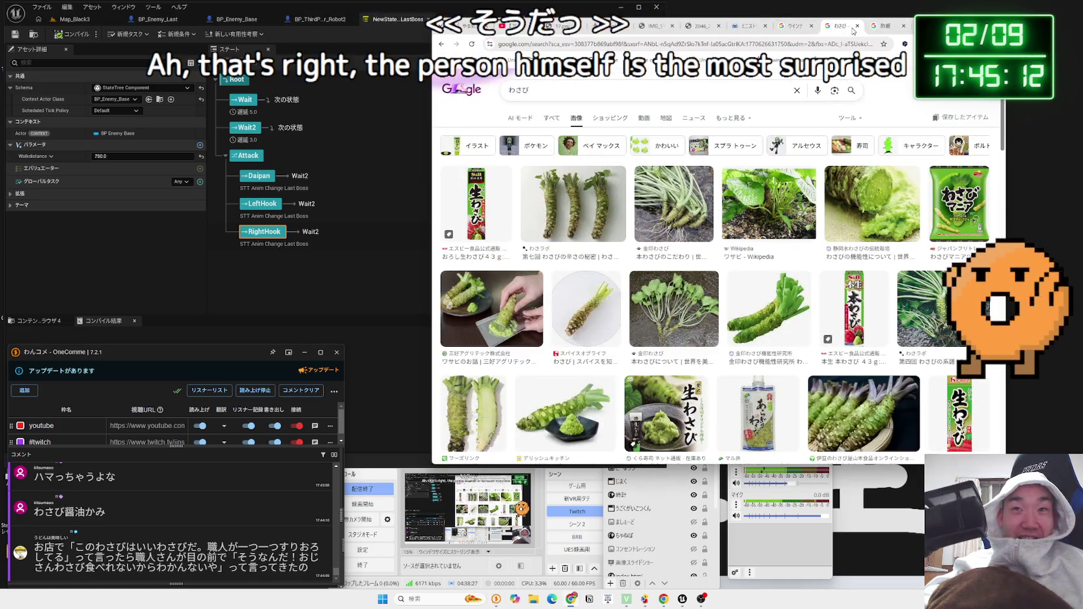
left_click(839, 202)
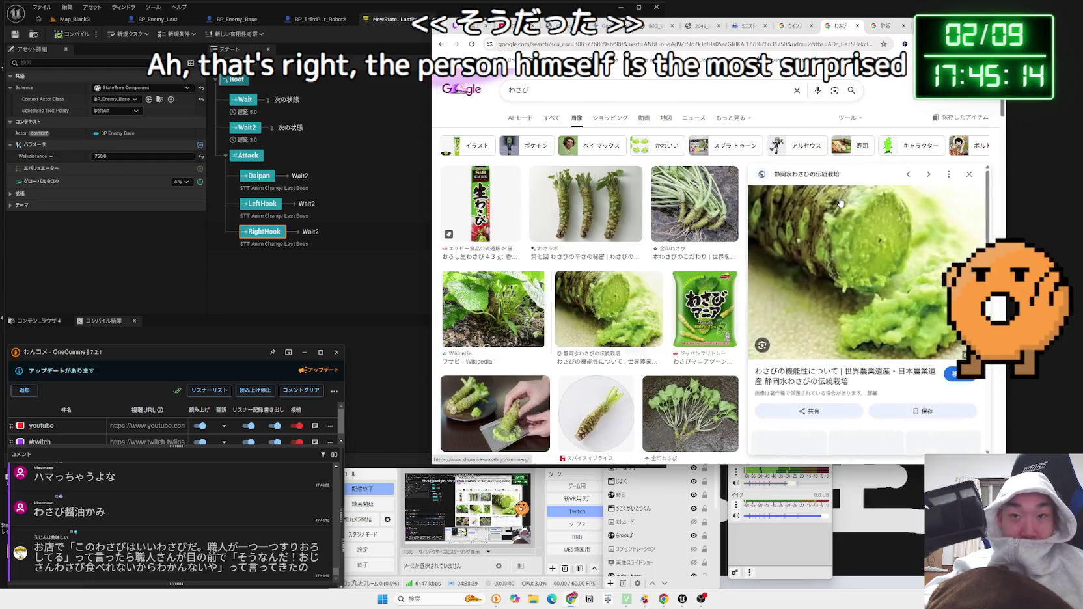
left_click(585, 199)
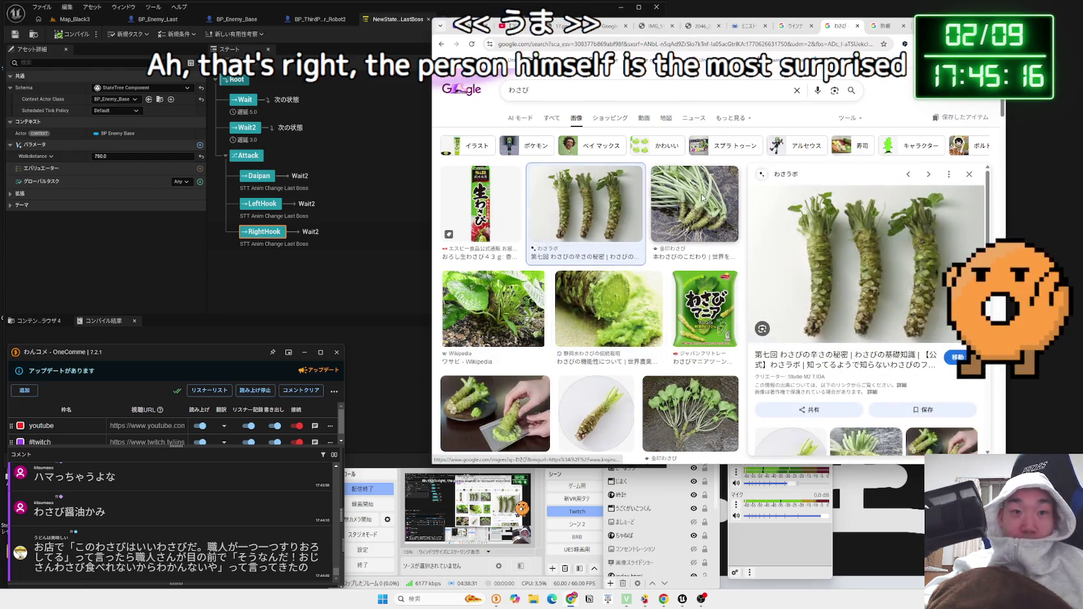
left_click(702, 199)
left_click(651, 300)
left_click(694, 293)
left_click(609, 306)
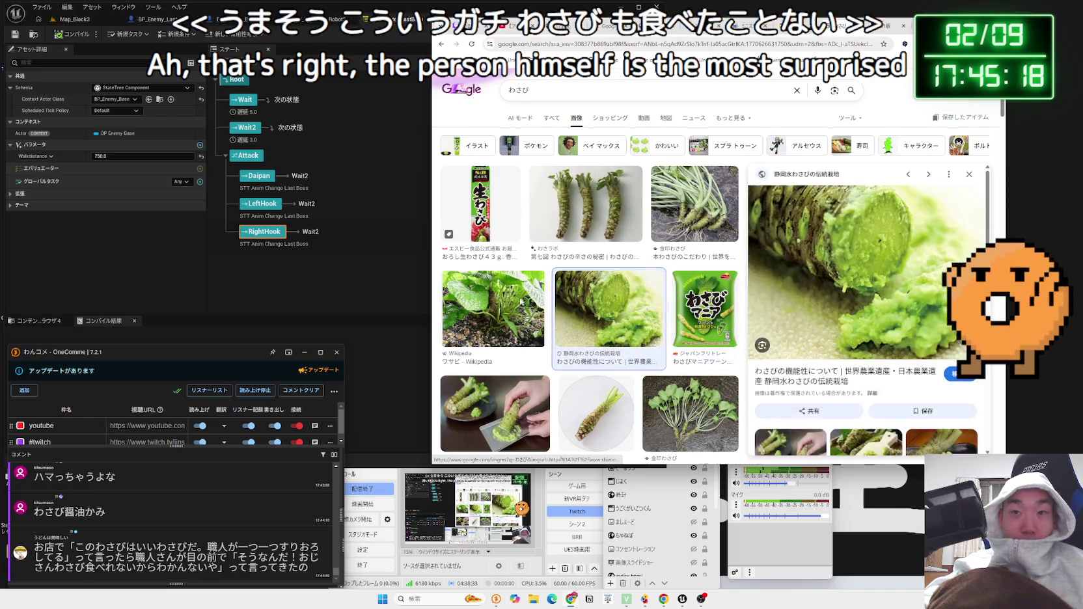
scroll(586, 292, "down", 1)
left_click(493, 270)
- Search Google for わさびがうまいお店 and scroll through the results
left_click(630, 90)
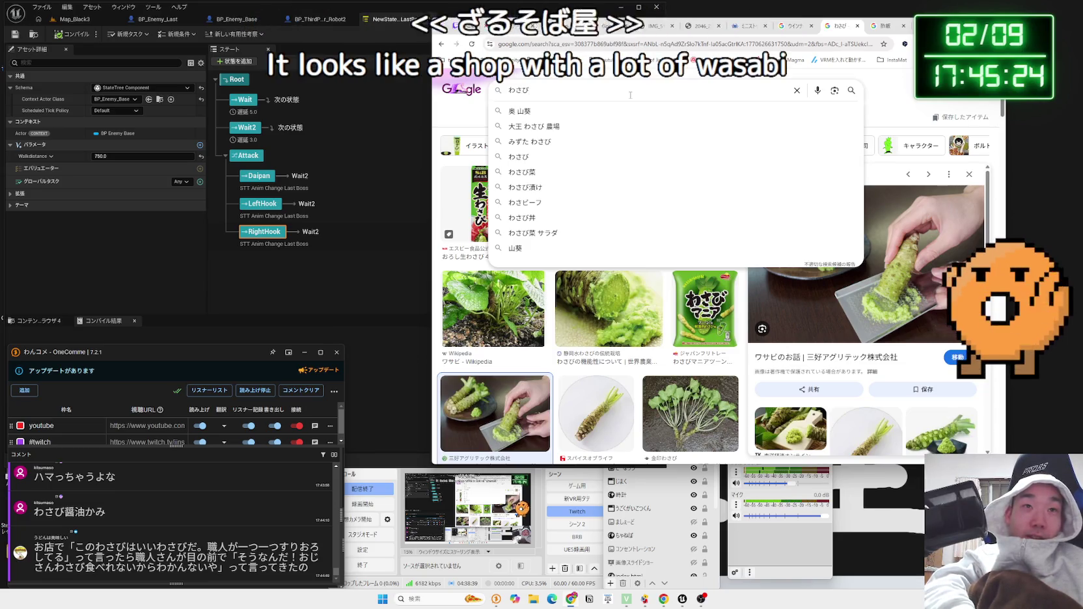
type("がumomise")
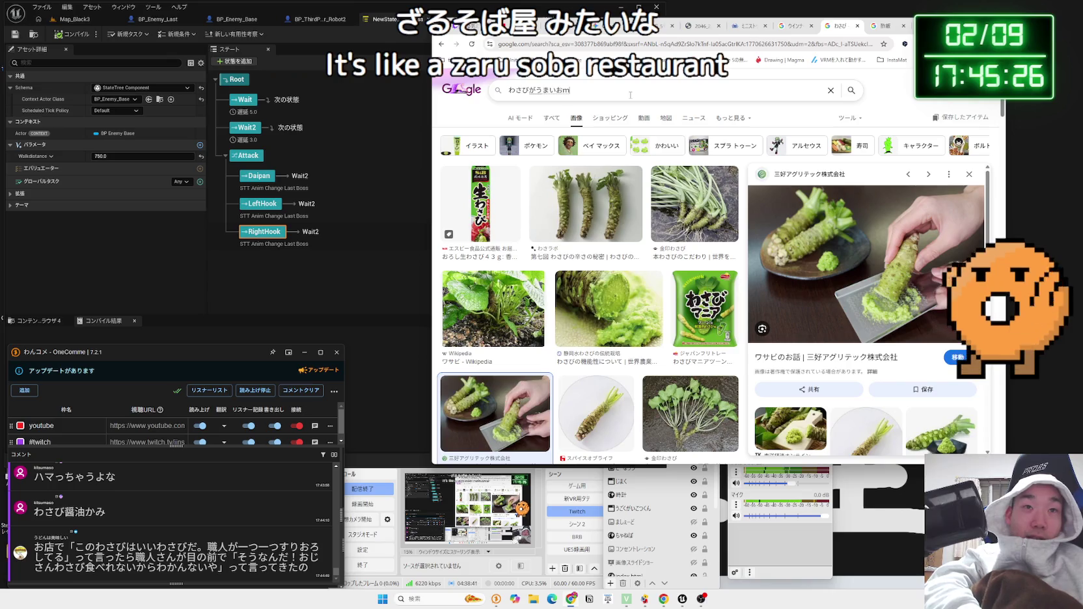
key("space")
key("Return")
key("Return")
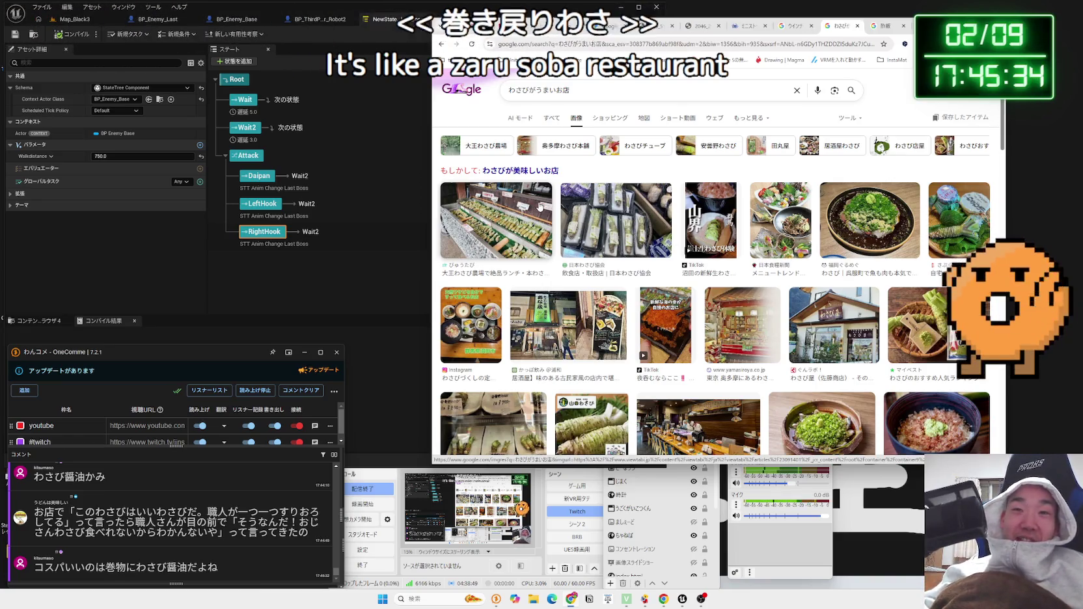
scroll(589, 253, "down", 3)
scroll(589, 253, "down", 5)
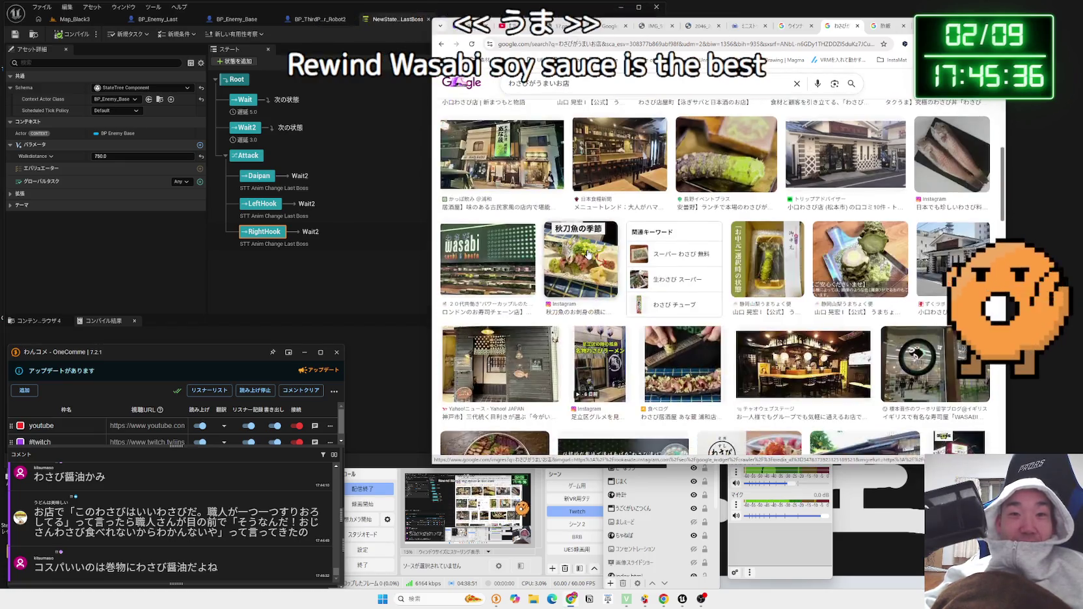
scroll(588, 256, "down", 10)
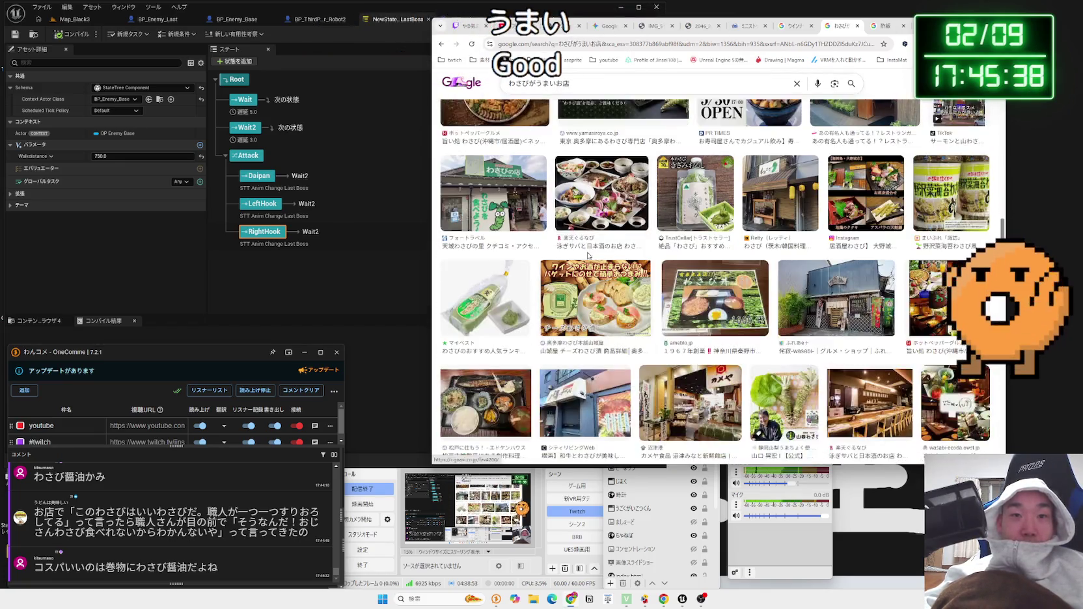
scroll(588, 256, "down", 10)
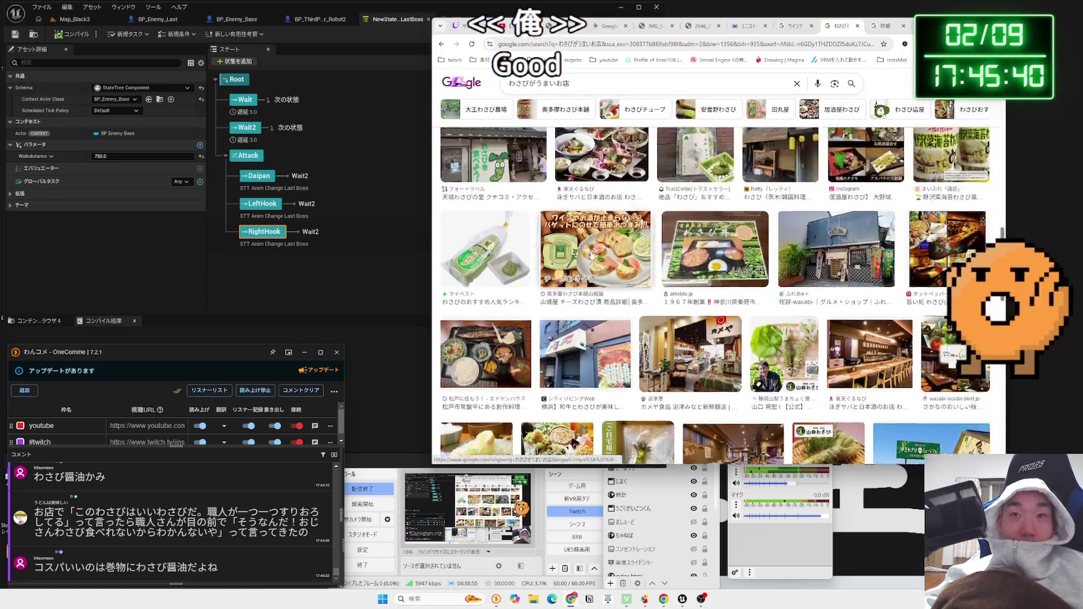
- Close the extra search pages and the blank start page, then return to Unreal
left_click(856, 26)
left_click(857, 26)
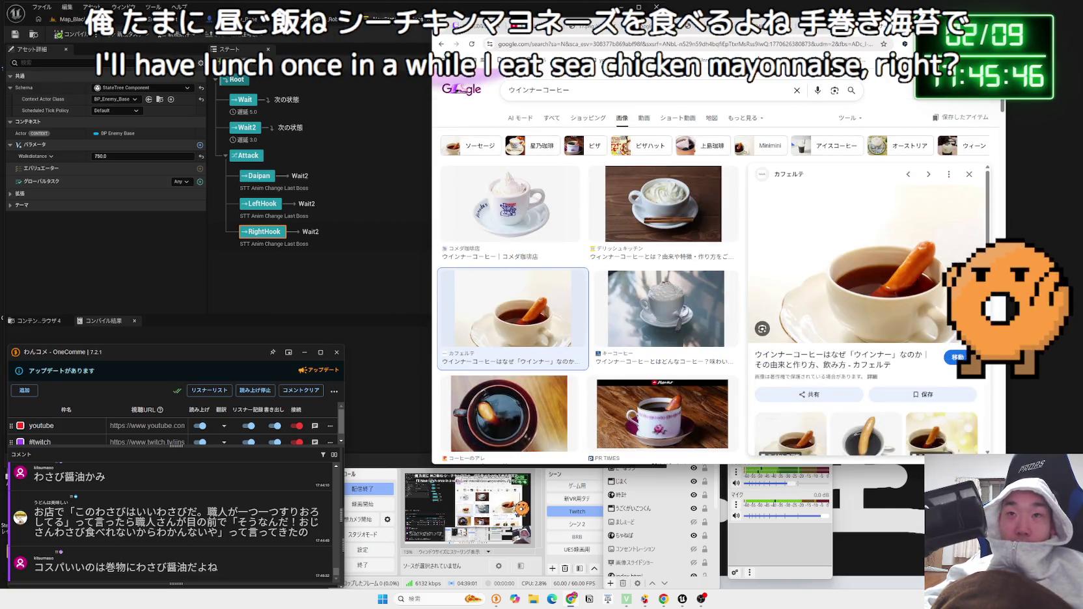
key("ctrl+t")
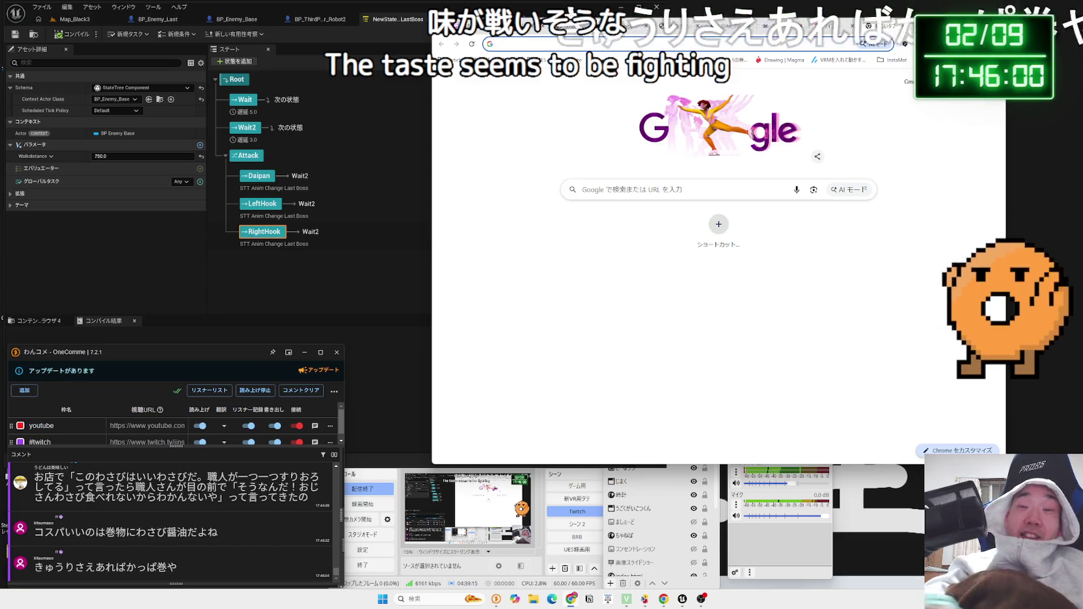
left_click(905, 30)
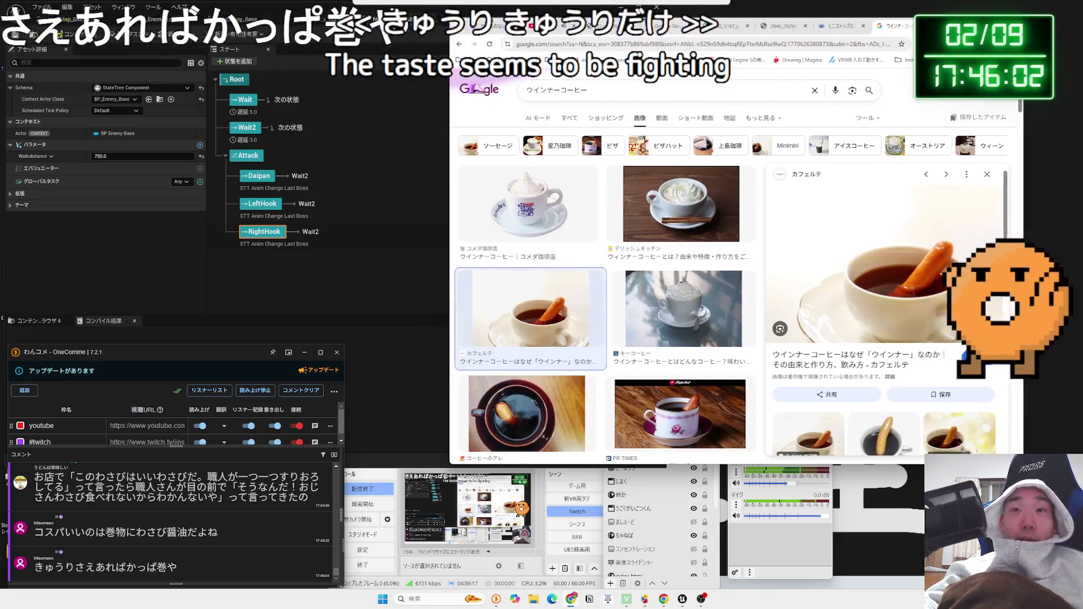
left_click(905, 31)
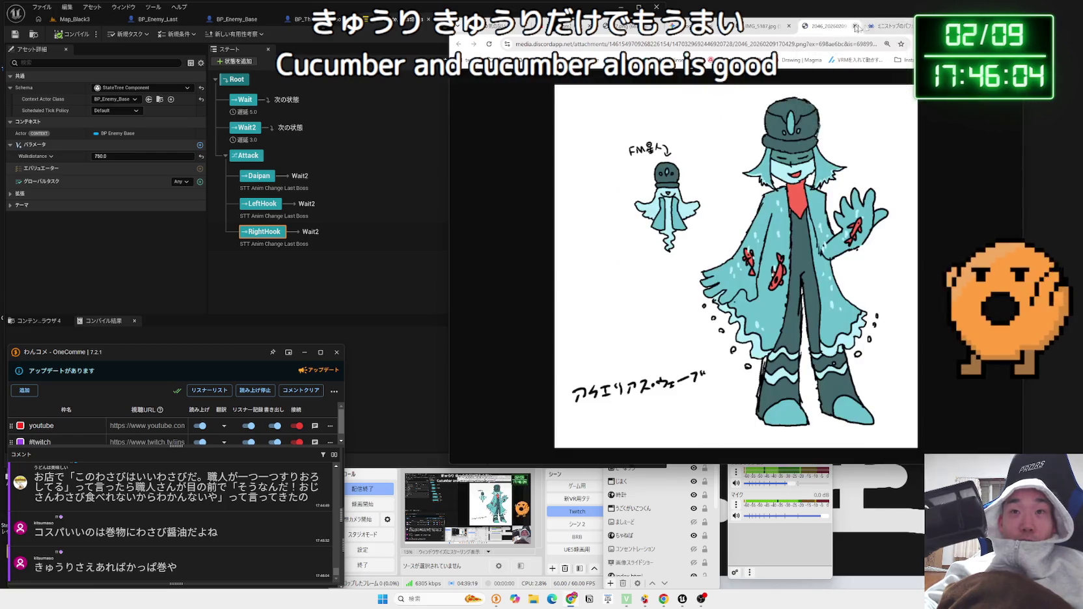
left_click(378, 163)
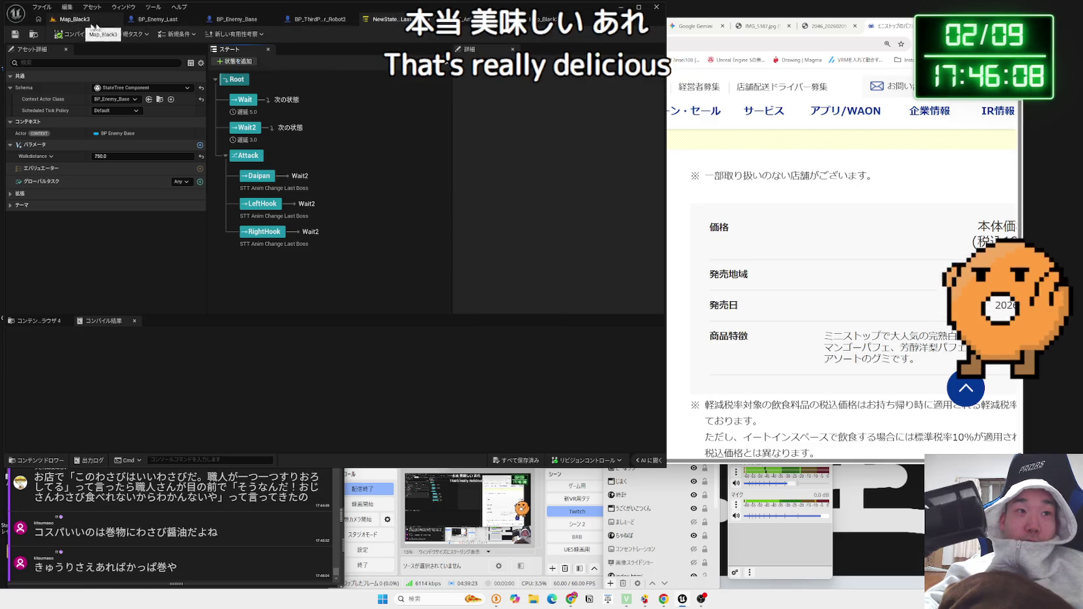
- Open the robot character blueprint, then web-search サラダチキン from the chat comment
left_click(320, 20)
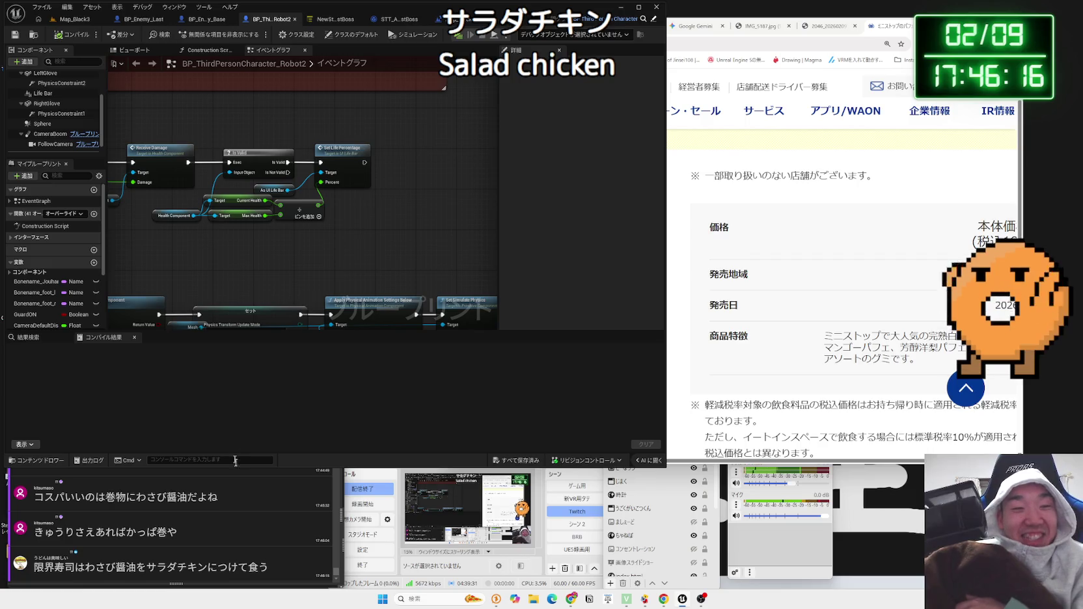
left_click(203, 566)
double_click(204, 566)
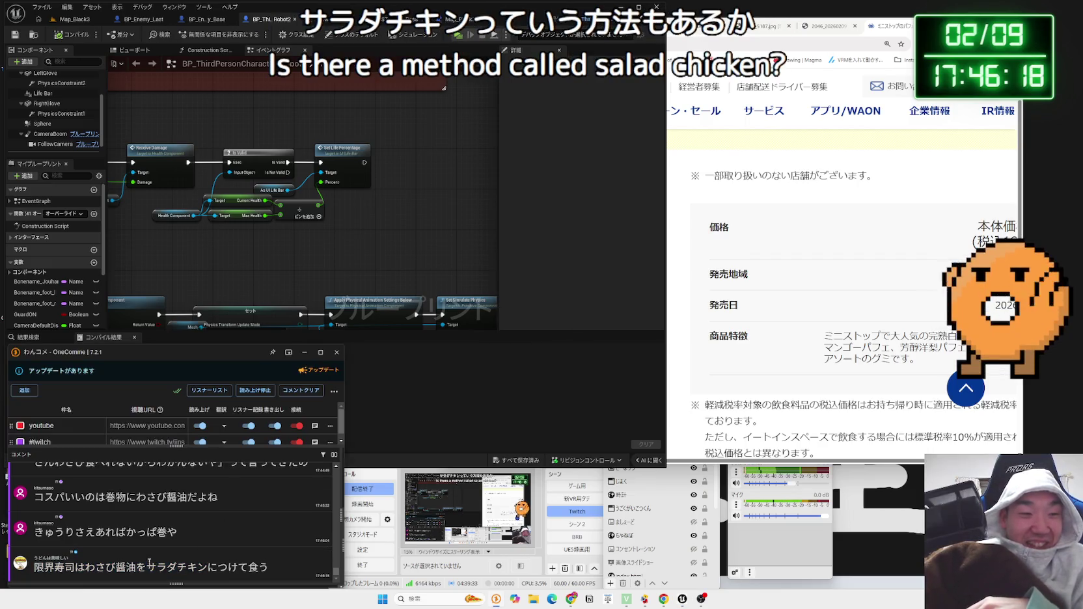
left_click_drag(203, 566, 879, 26)
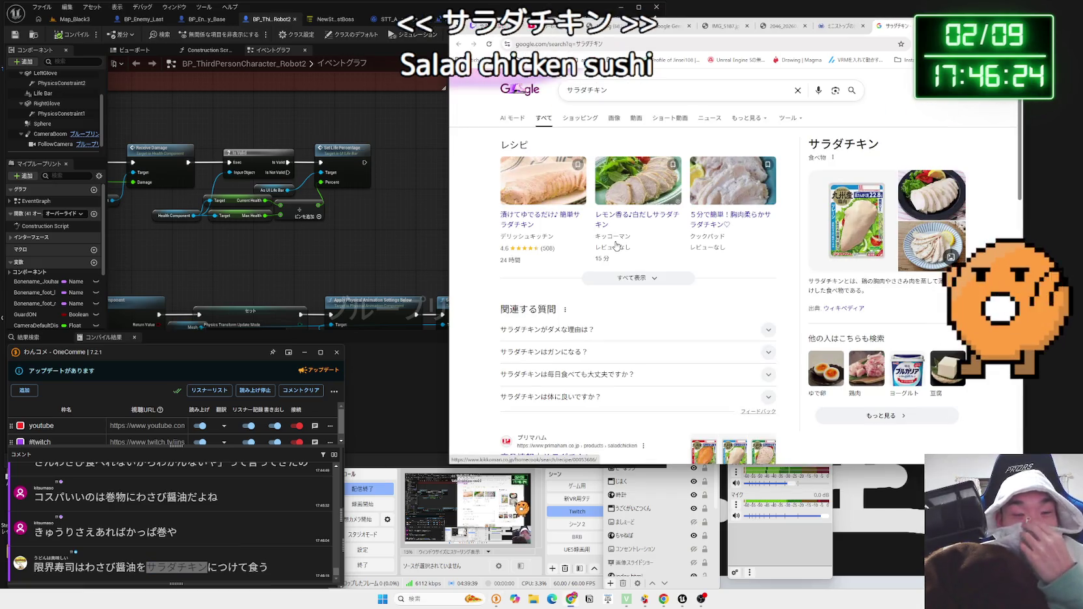
scroll(616, 245, "down", 5)
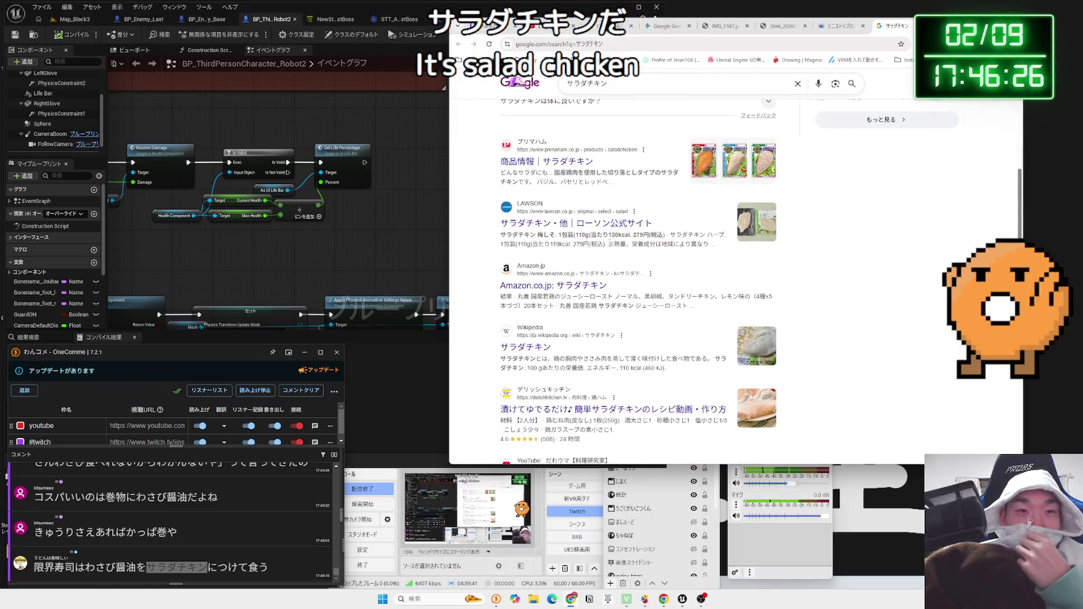
scroll(609, 242, "down", 5)
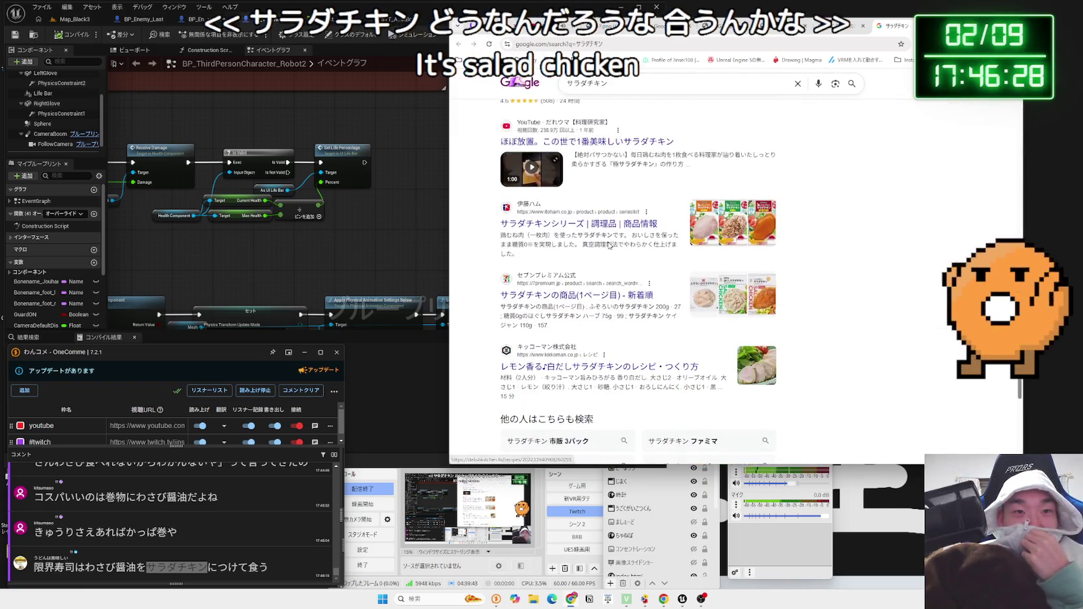
scroll(609, 245, "down", 3)
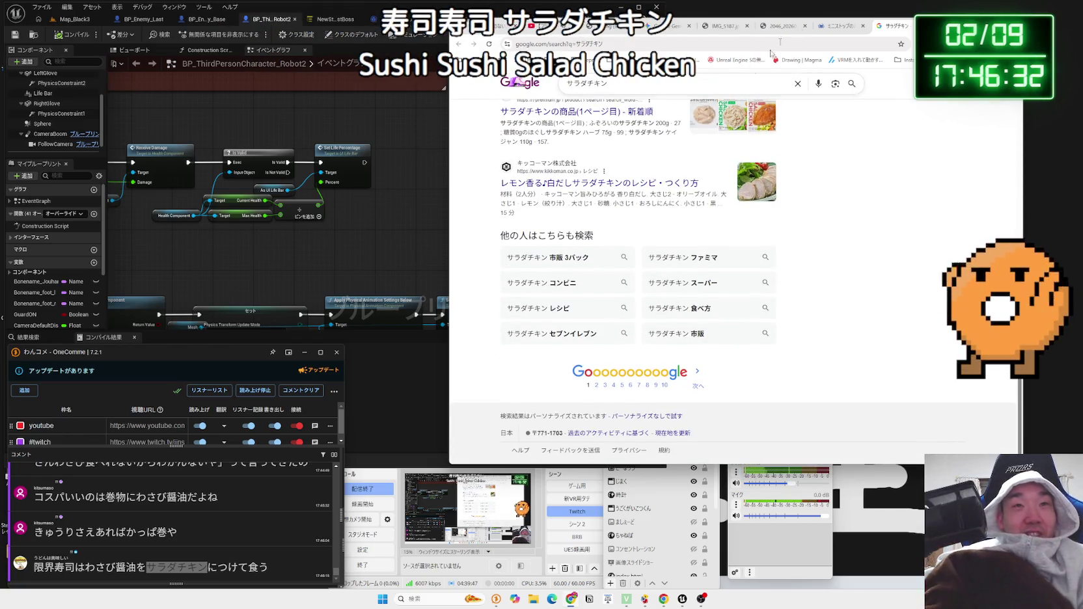
left_click(839, 26)
- In Unreal, check the Map_Black3 Set Visibility node and Daipan state, then open BP_Enemy_Last
left_click(402, 210)
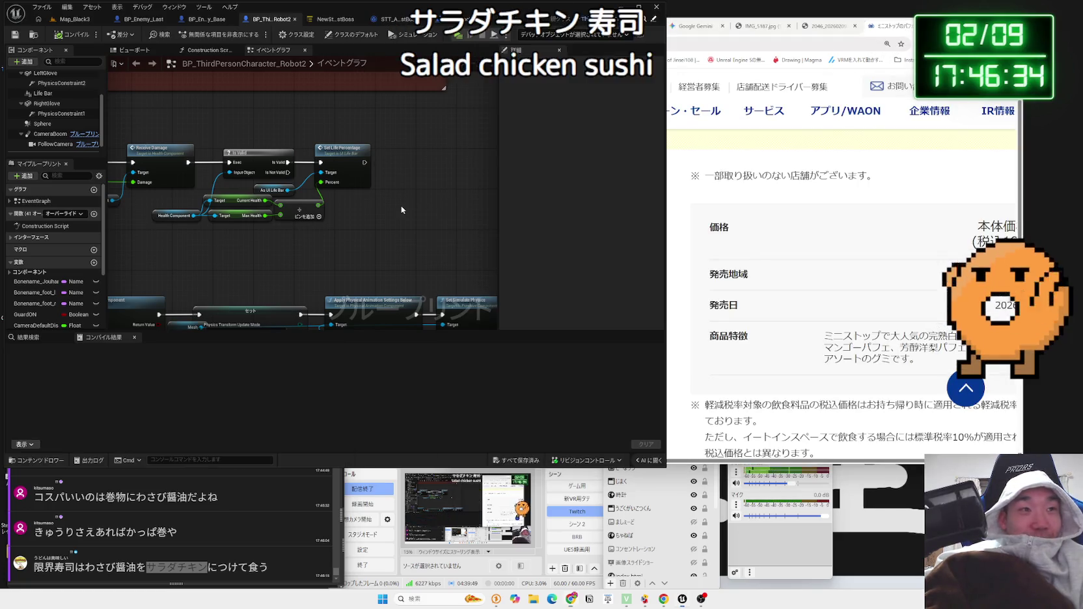
left_click(466, 21)
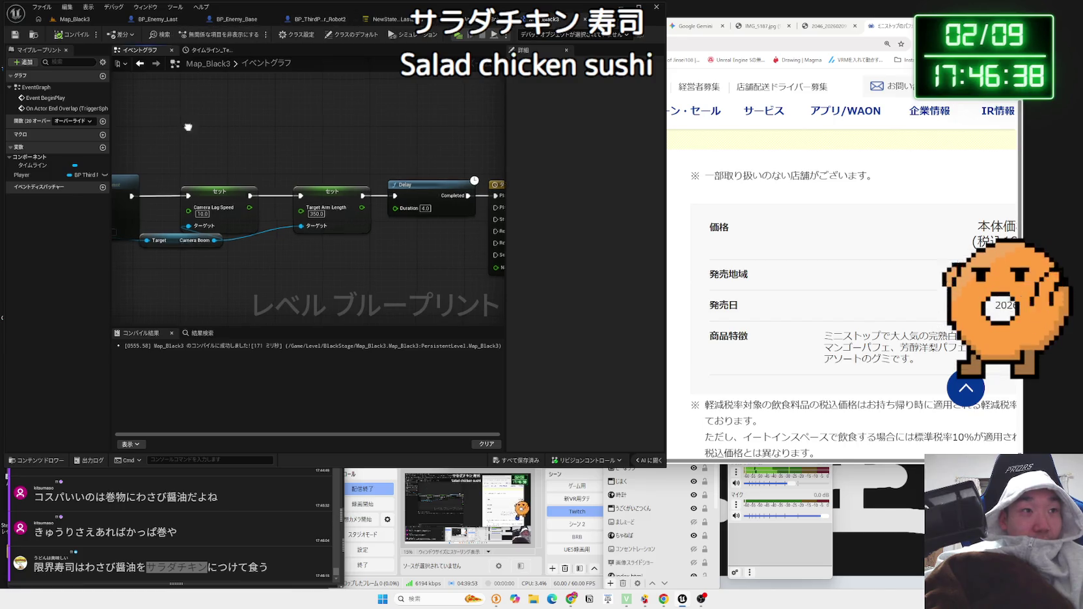
left_click_drag(186, 130, 365, 124)
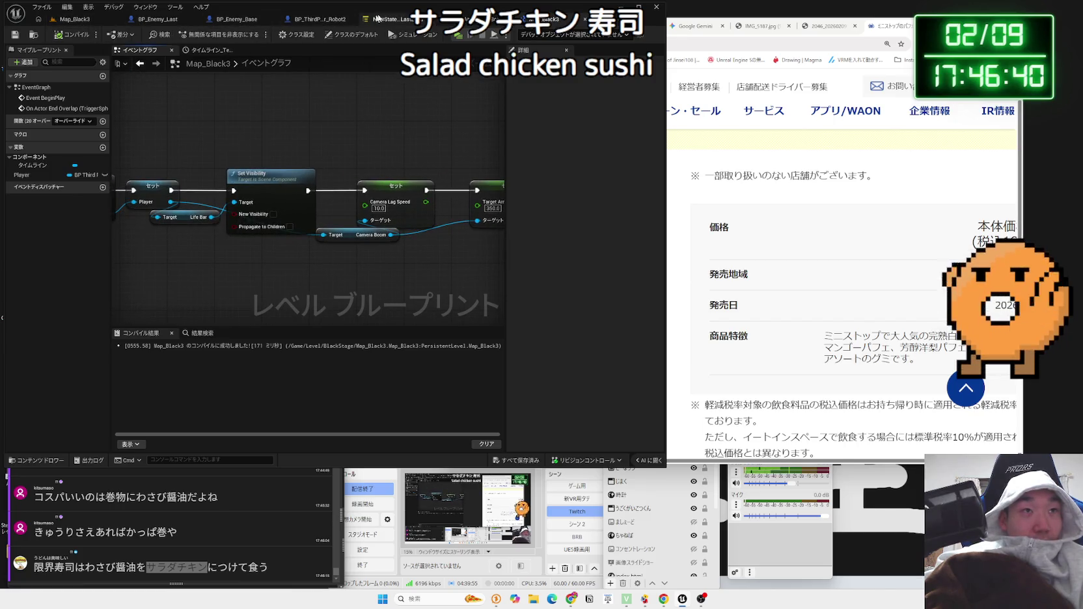
left_click(377, 18)
left_click(253, 176)
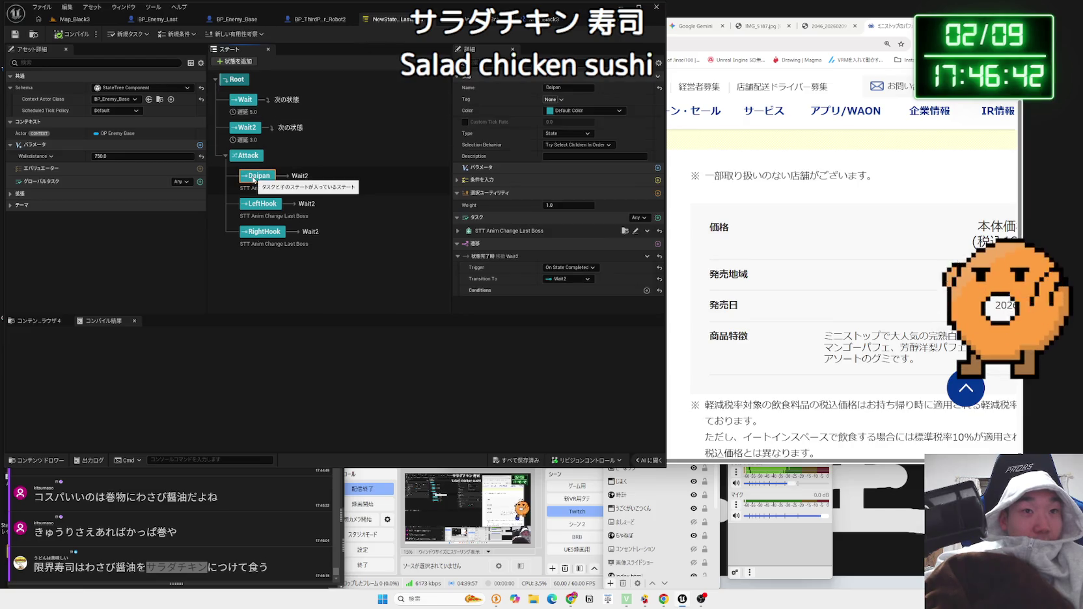
left_click(161, 22)
left_click(39, 137)
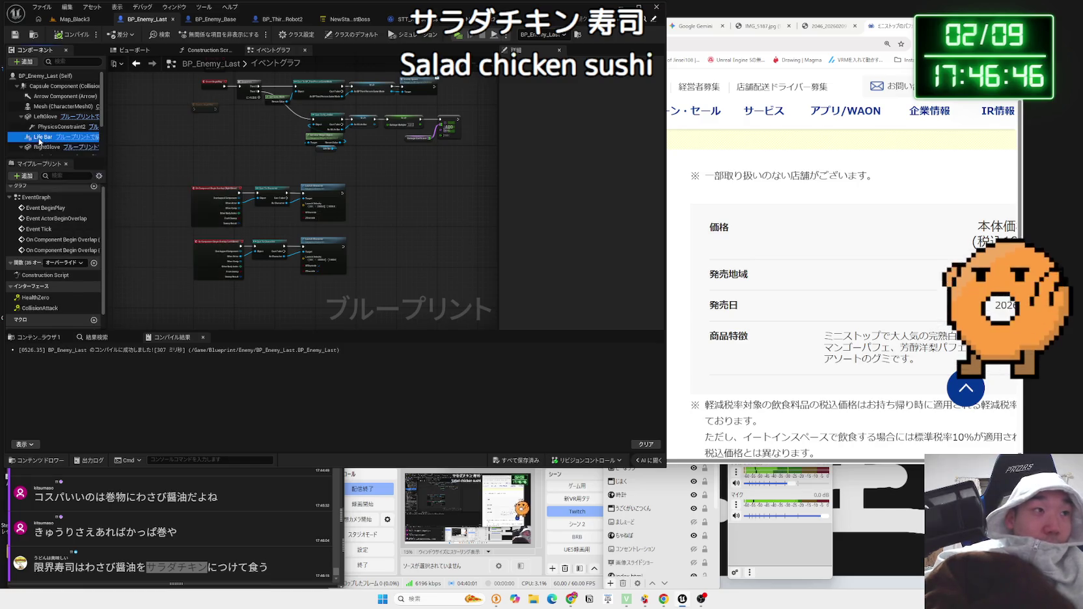
- Set BP_Enemy_Last's HealthComponent Max Health to 20000 and save the blueprint
scroll(40, 133, "down", 2)
left_click(39, 130)
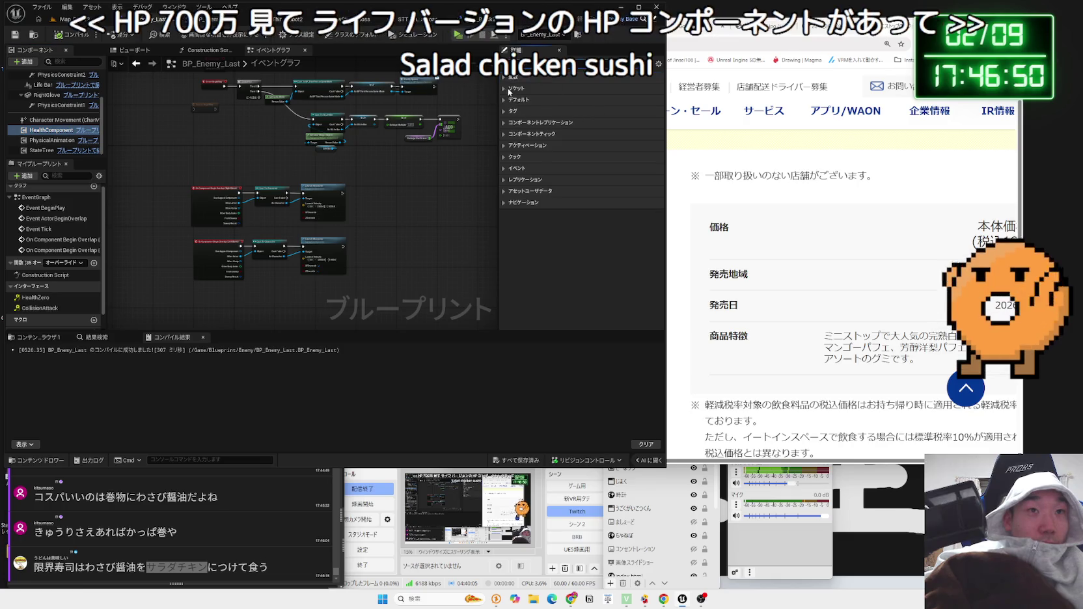
left_click(540, 100)
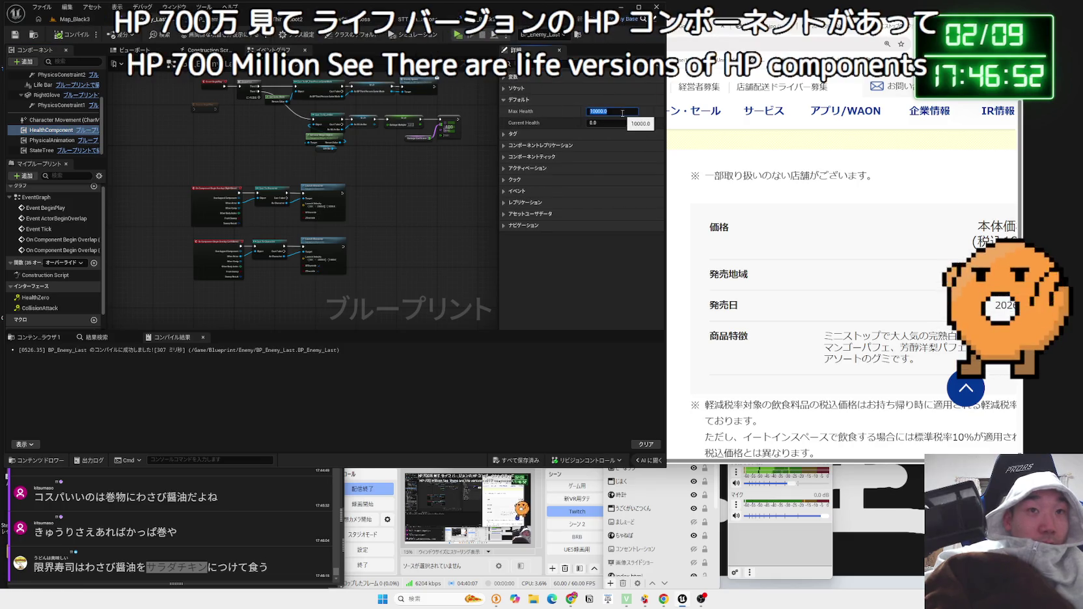
type("00")
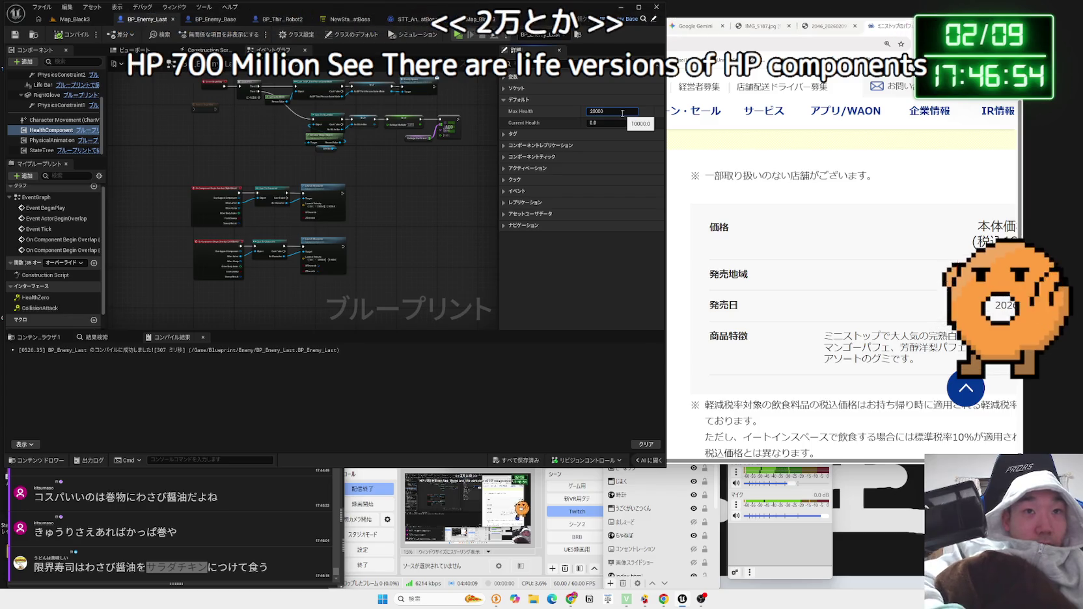
key("Return")
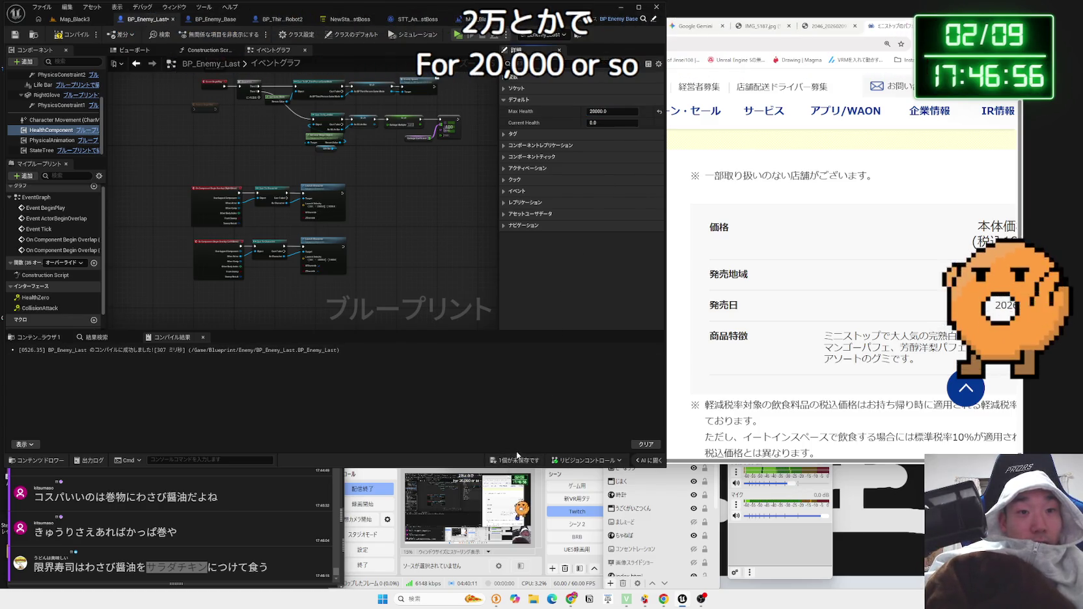
key("Return")
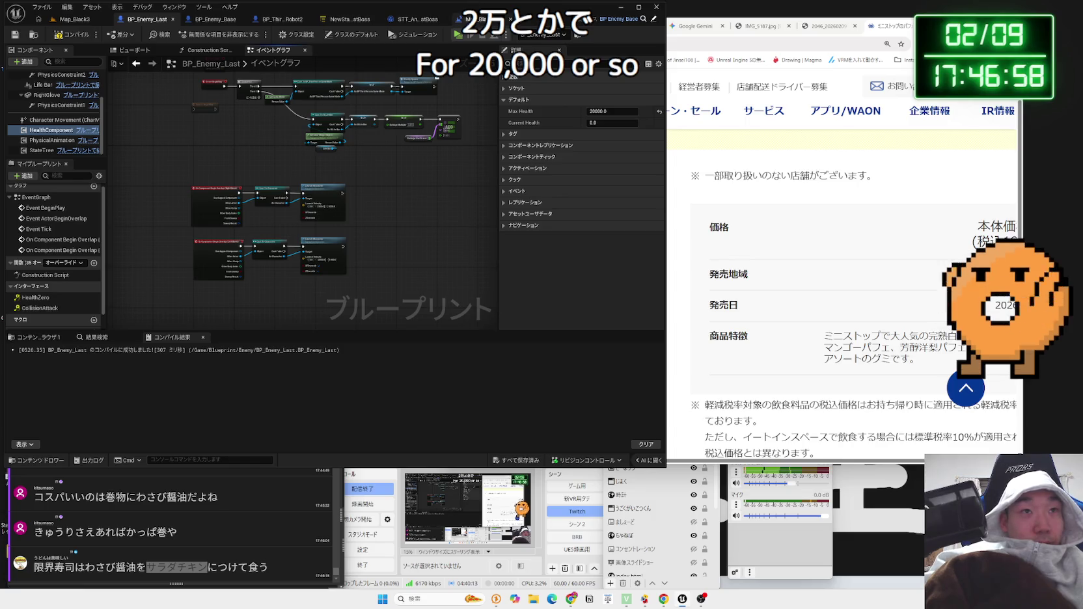
key("ctrl+Tab")
key("ctrl+Tab")
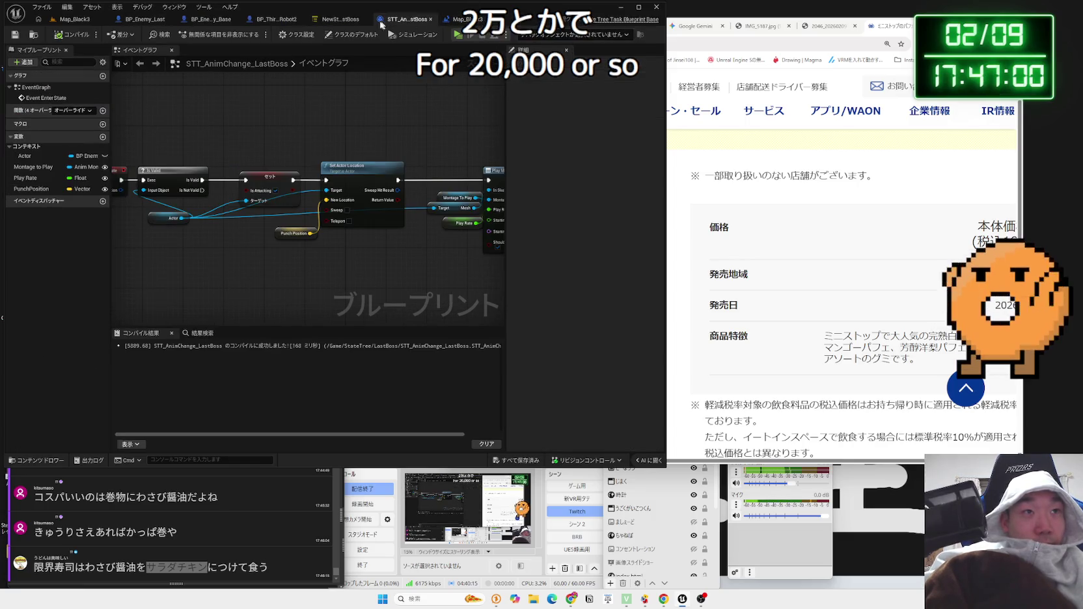
- Open the boss StateTree and select the Daipan state to view its details
left_click(344, 23)
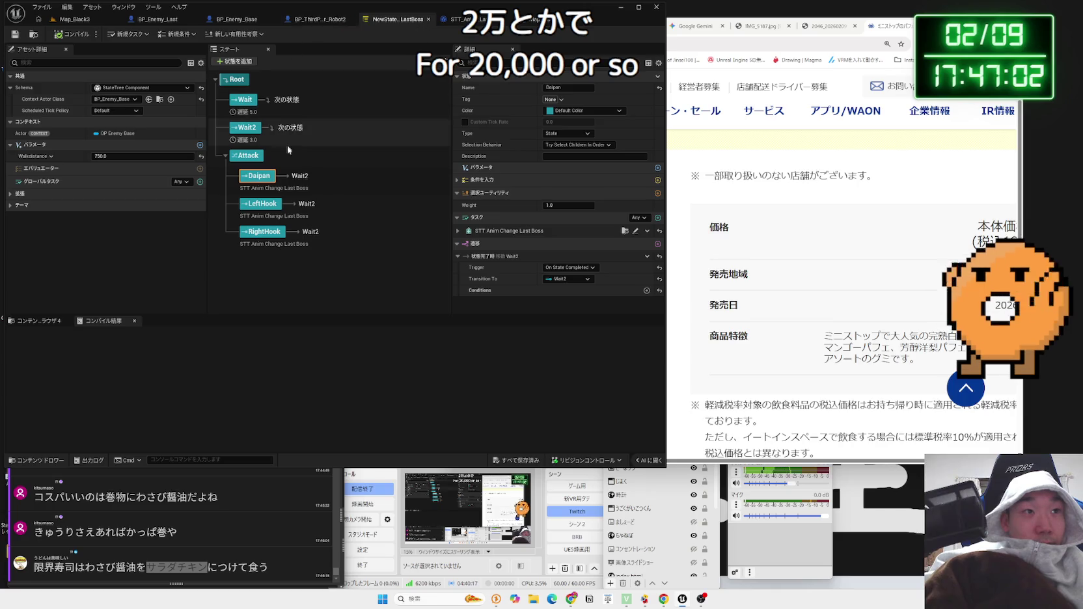
left_click(298, 277)
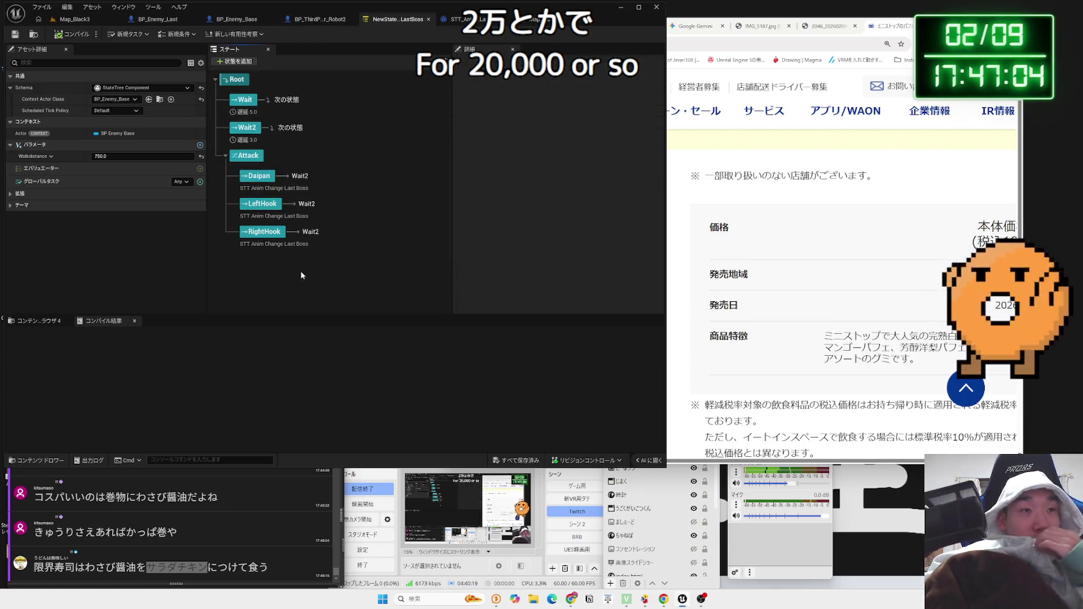
left_click(260, 184)
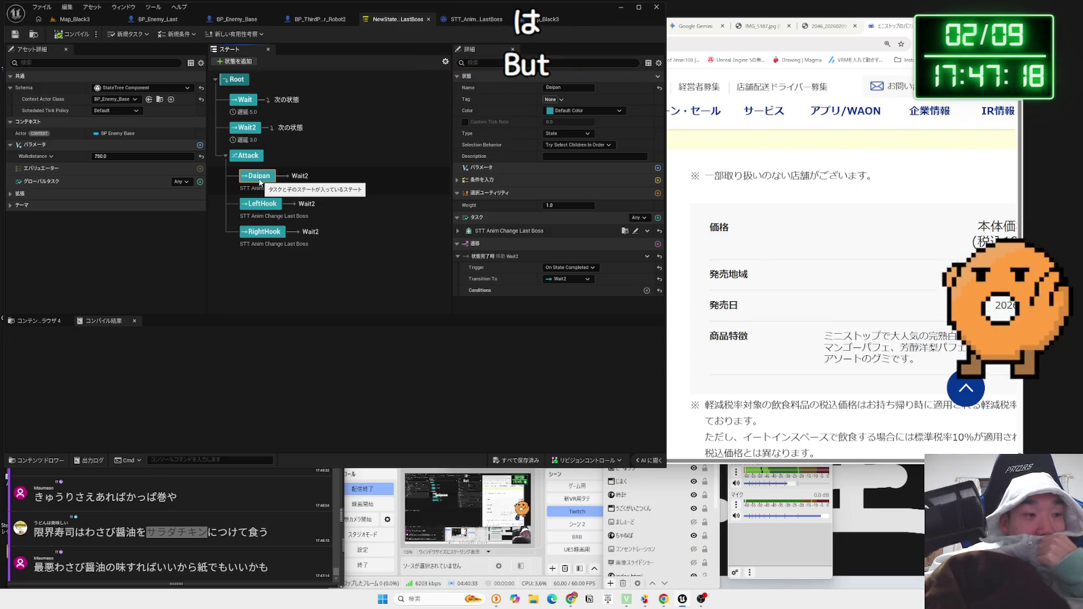
- Search Google for the word 紙 from the chat comment
left_click(226, 529)
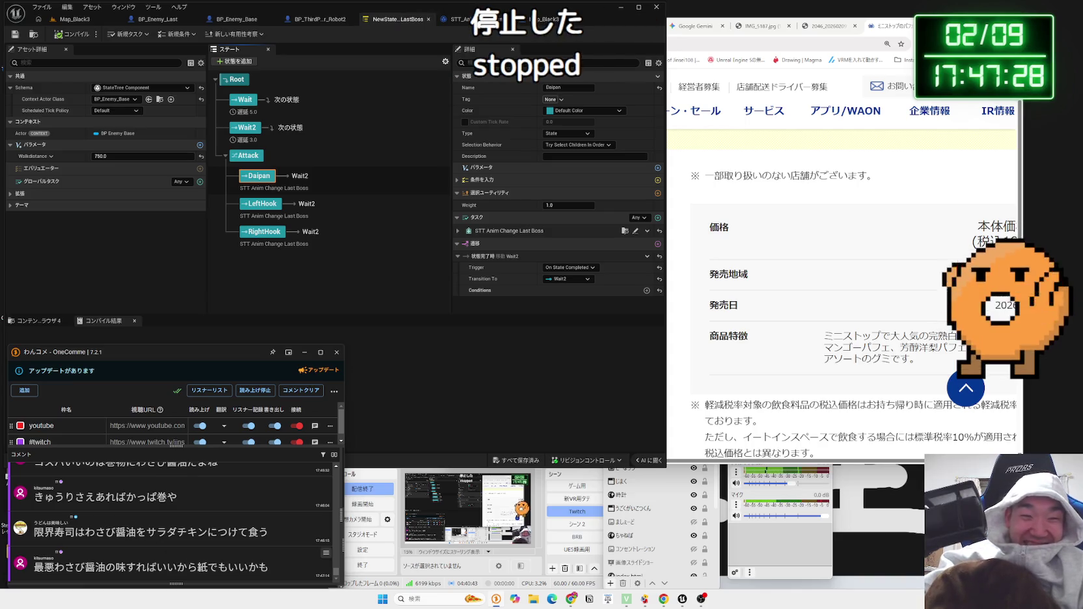
right_click(202, 567)
left_click(211, 546)
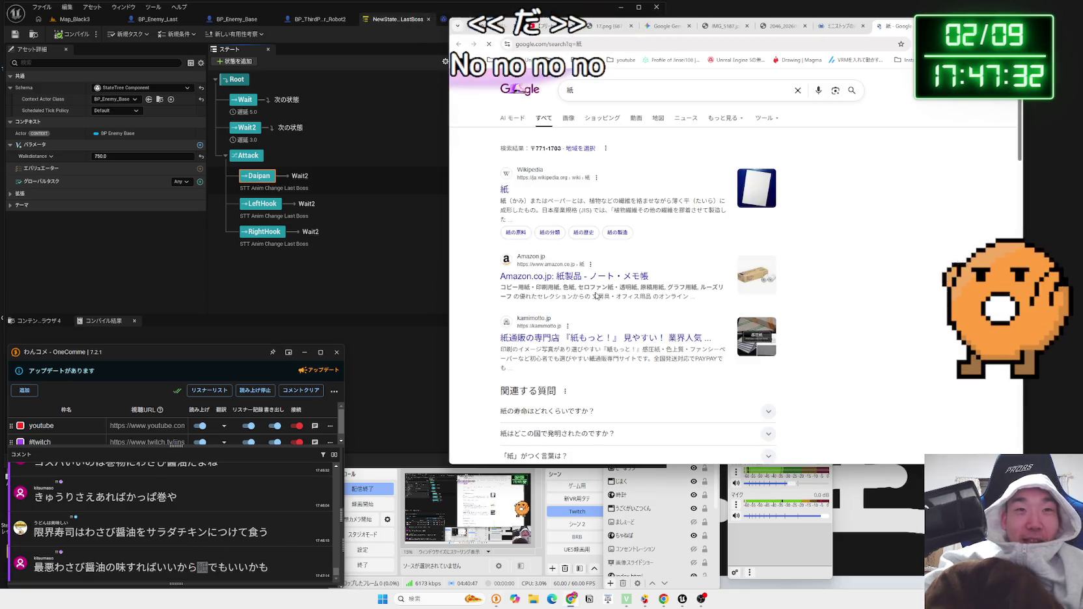
- Skim the Google results for 紙, then close that tab
left_click_drag(511, 209, 500, 207)
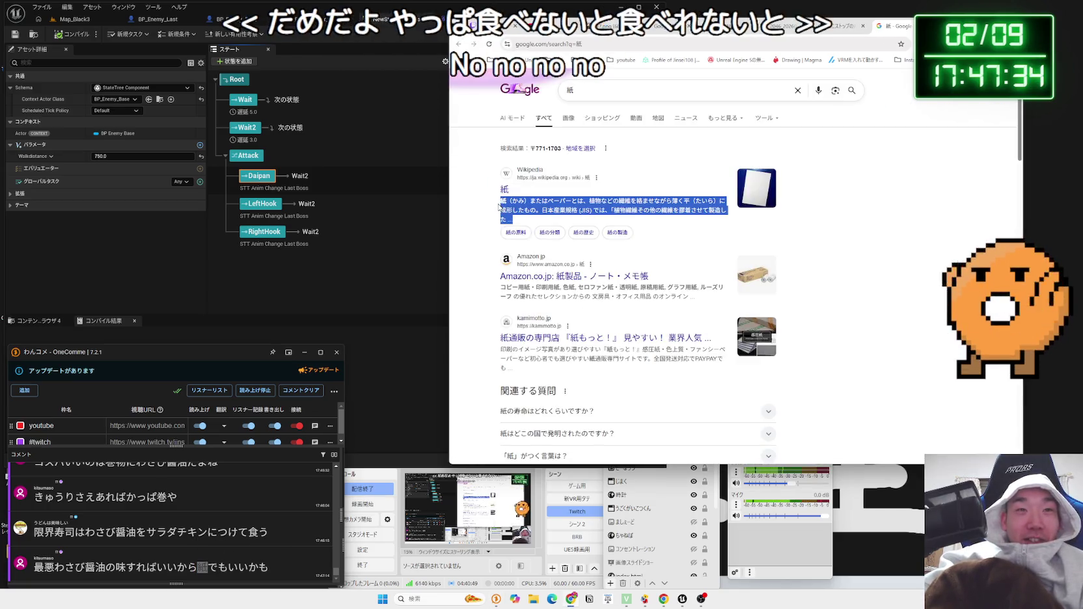
left_click(677, 250)
scroll(676, 249, "down", 8)
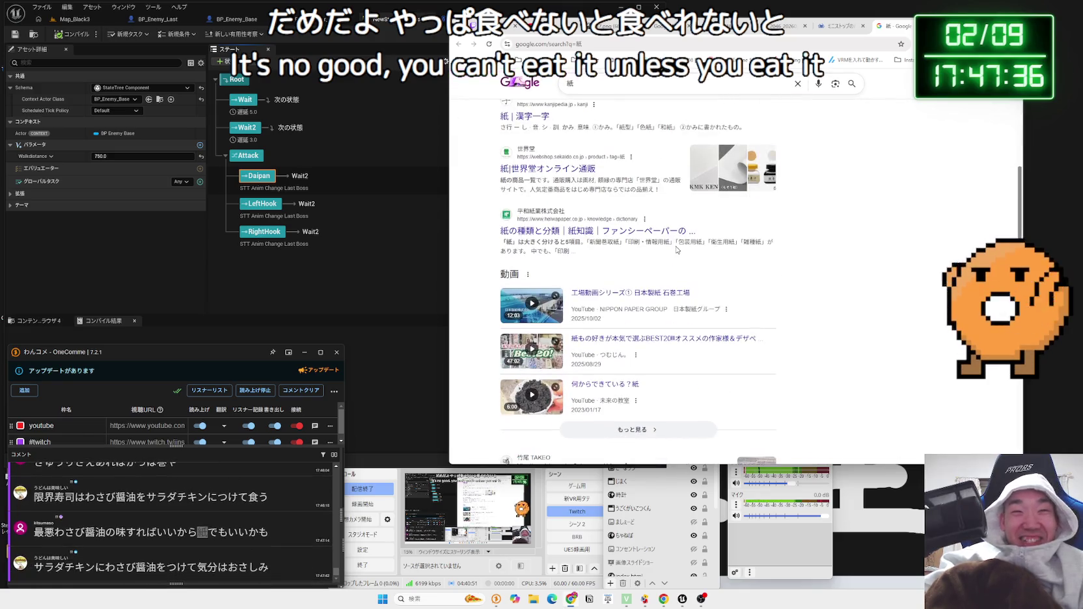
scroll(677, 249, "down", 10)
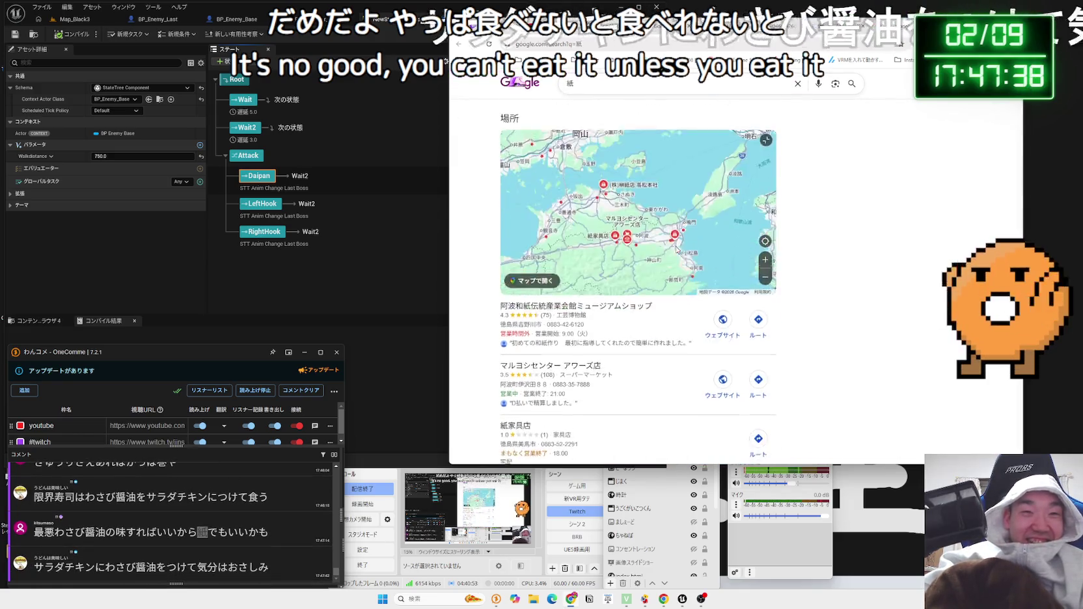
scroll(804, 252, "down", 8)
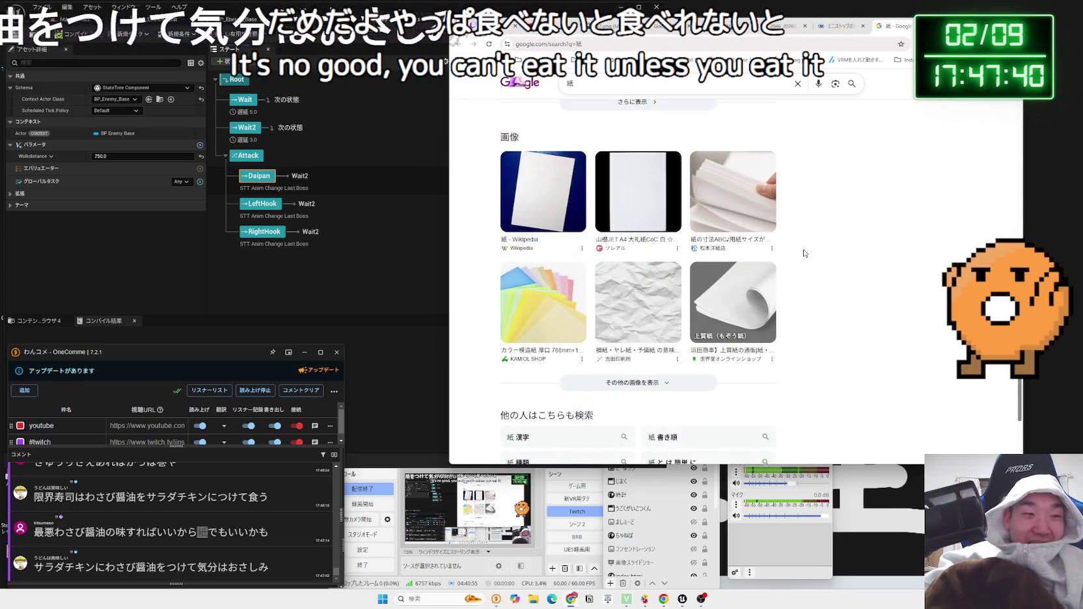
key("ctrl+w")
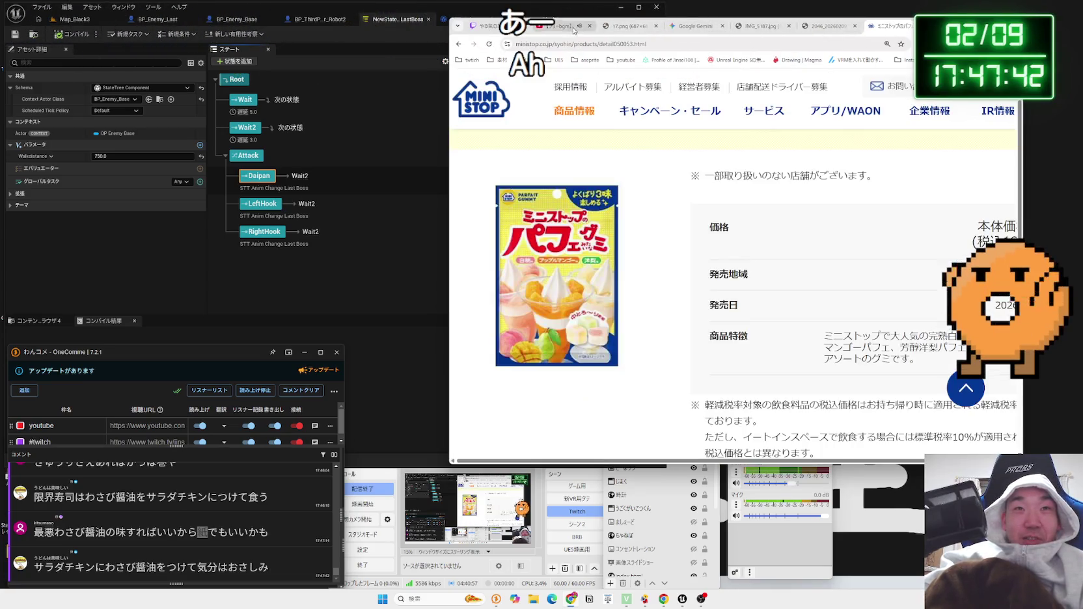
- Play the recommended City Pop jazz video, show the character drawing tab, and return to Unreal
left_click(561, 25)
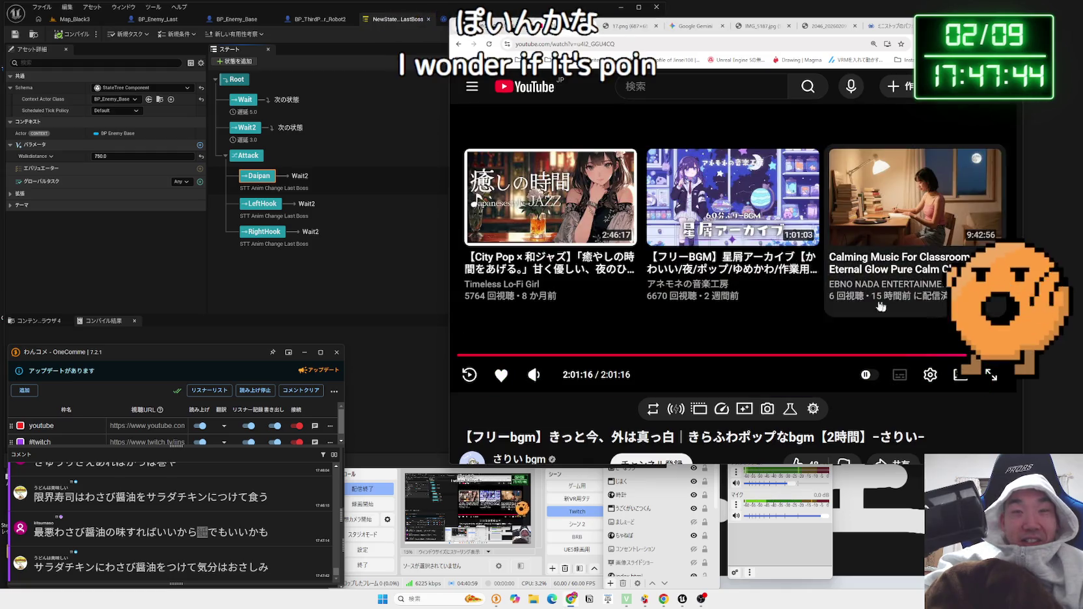
left_click(565, 229)
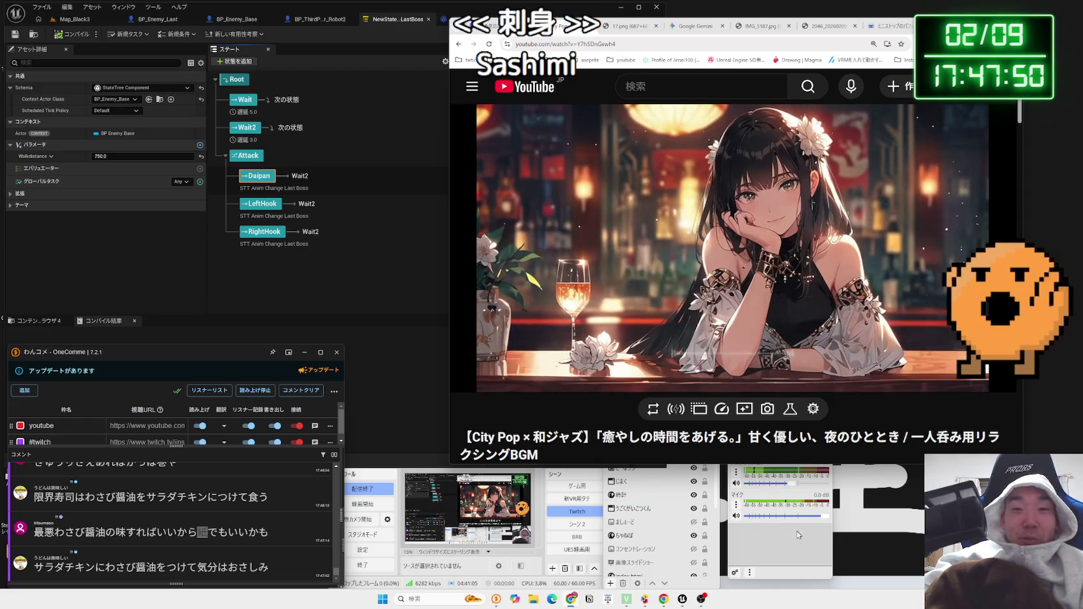
left_click(757, 540)
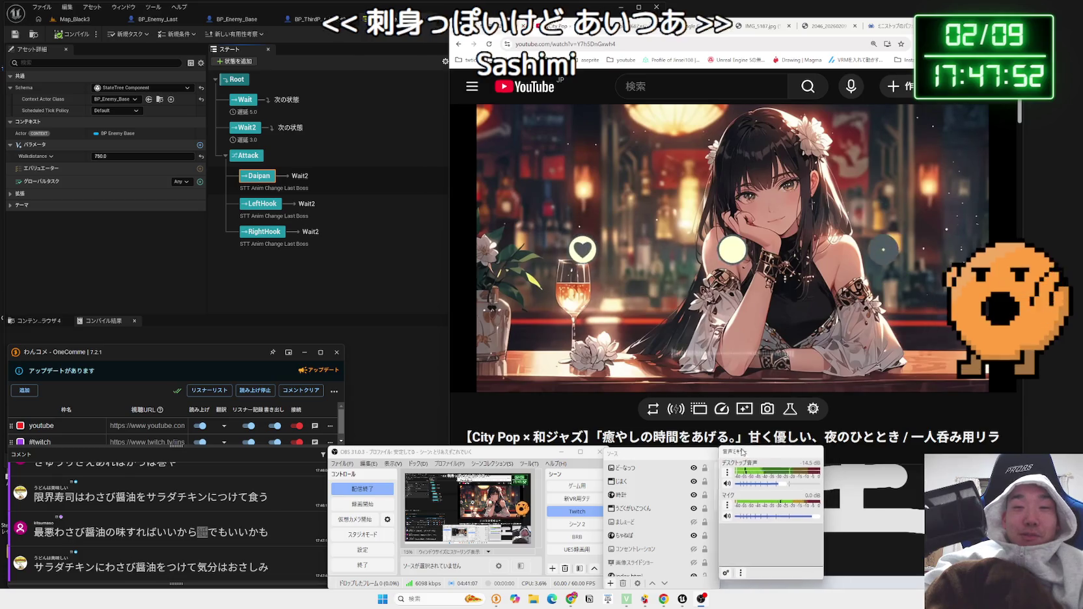
left_click(876, 33)
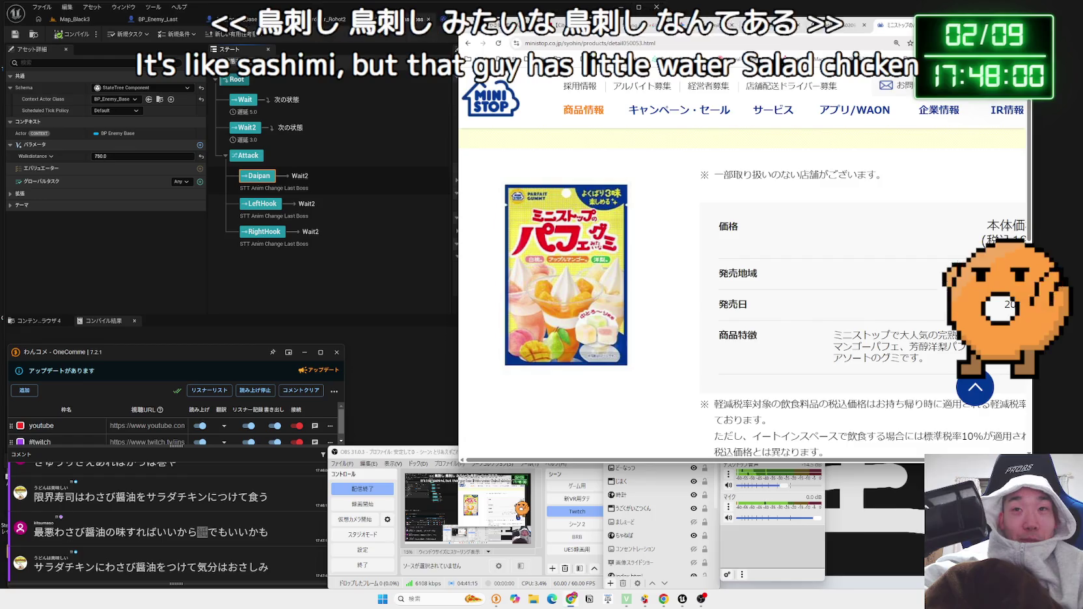
left_click(845, 30)
left_click_drag(850, 30, 876, 28)
left_click(379, 245)
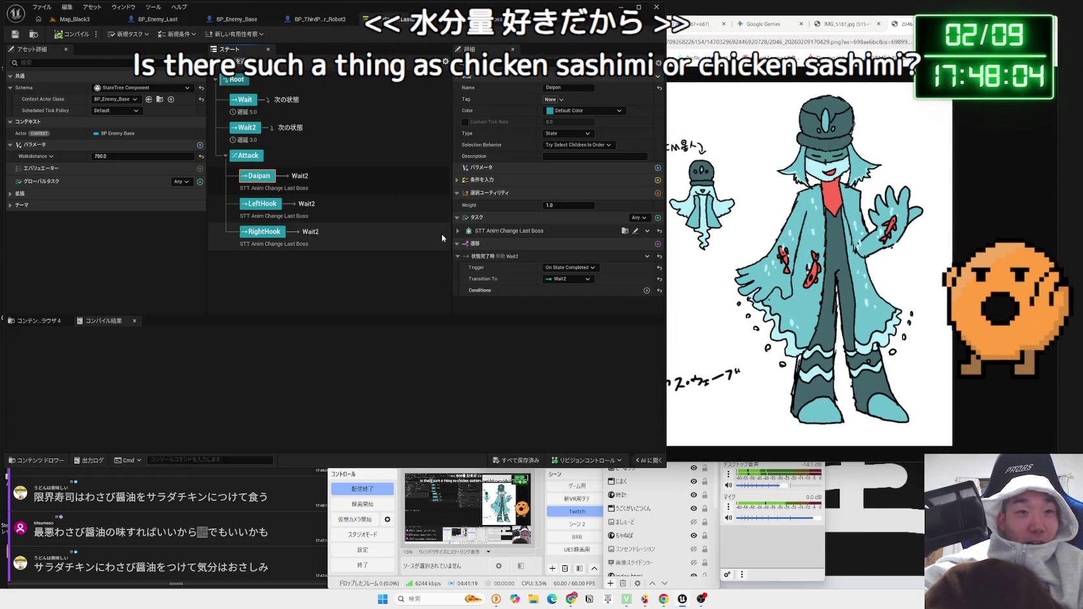
- Select the Daipan and Attack states, deleting an accidentally added child state
left_click(367, 293)
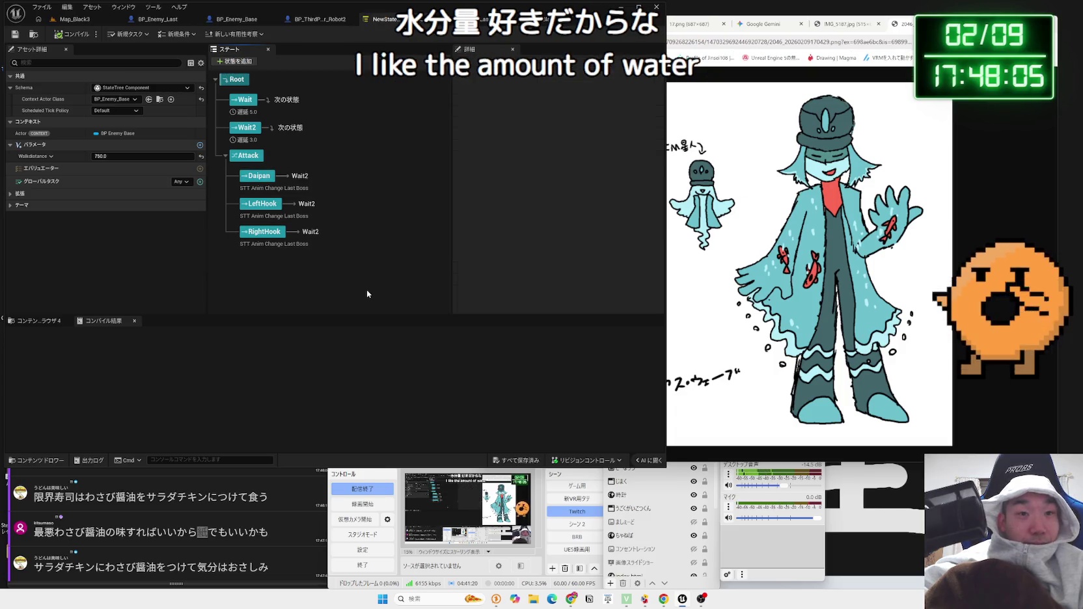
left_click(261, 204)
left_click(253, 182)
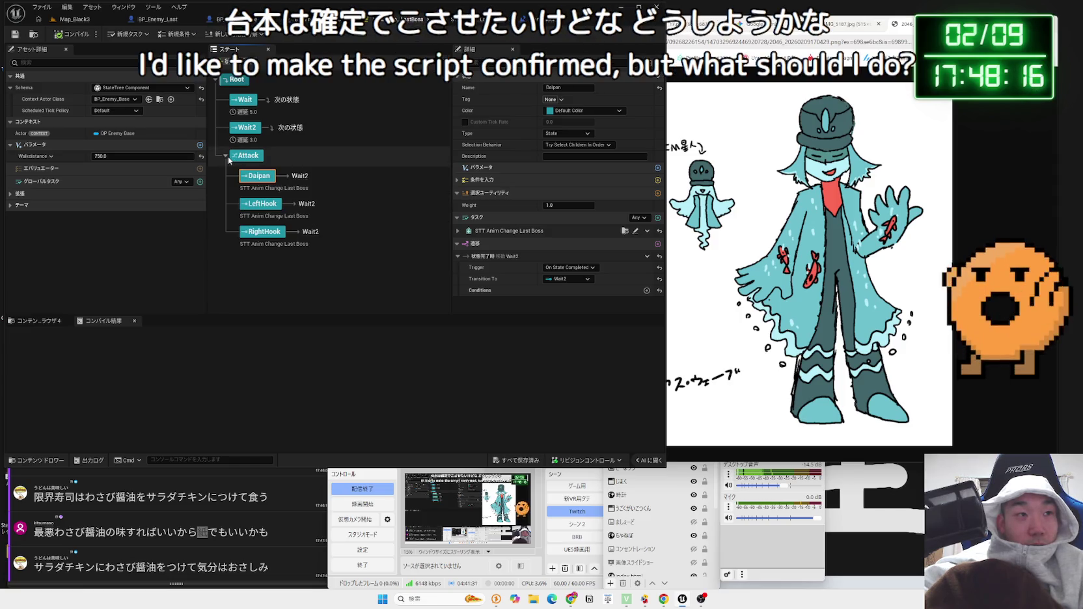
left_click(260, 70)
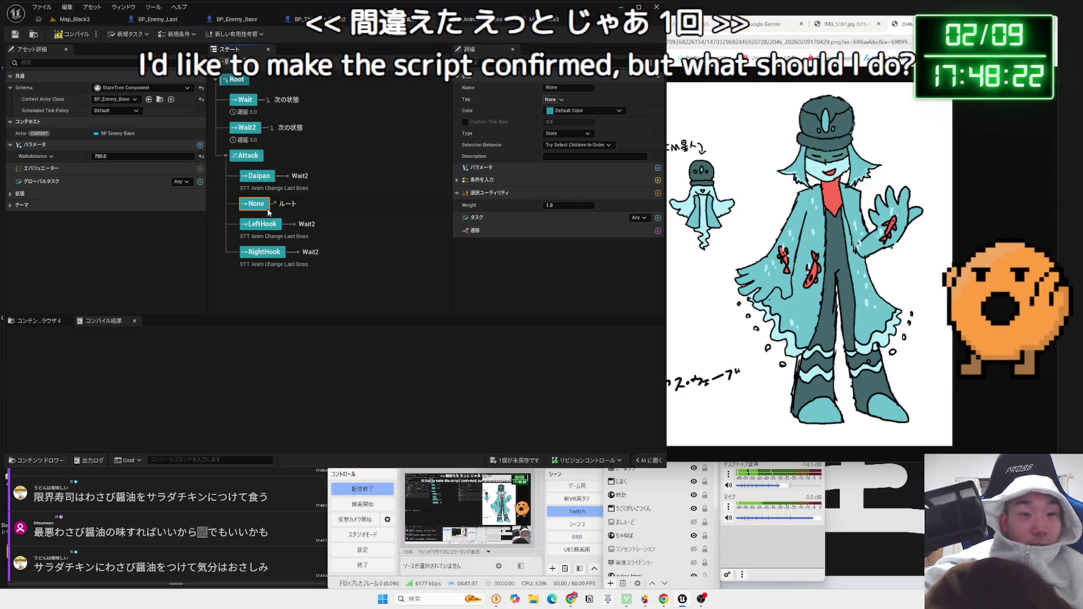
key("Delete")
left_click(252, 160)
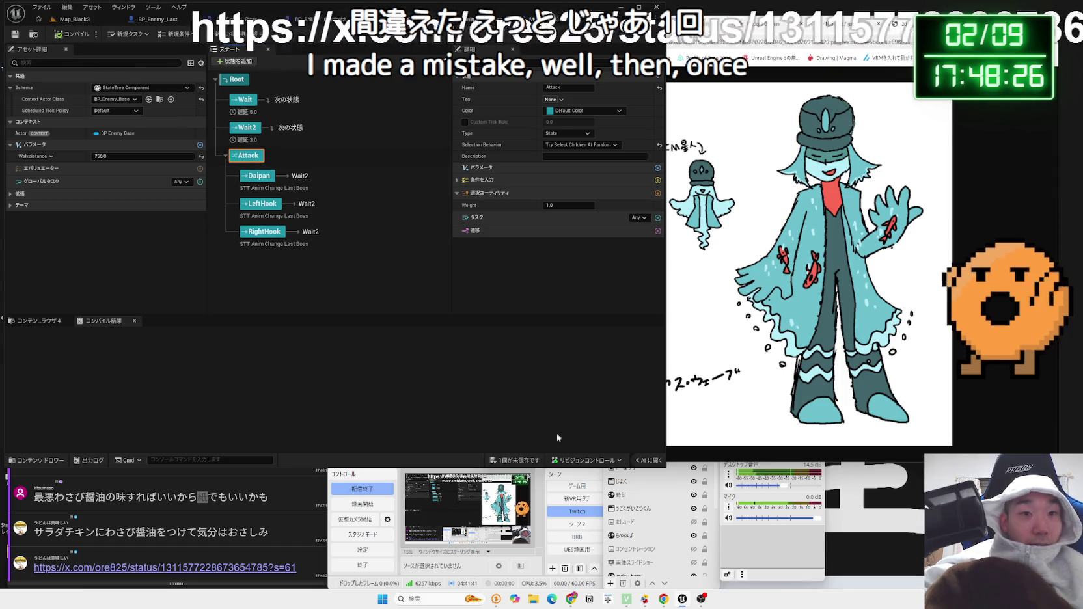
- Dismiss the save prompt, open the chat's posted link, then return to Unreal
left_click(515, 461)
key("Escape")
left_click(164, 568)
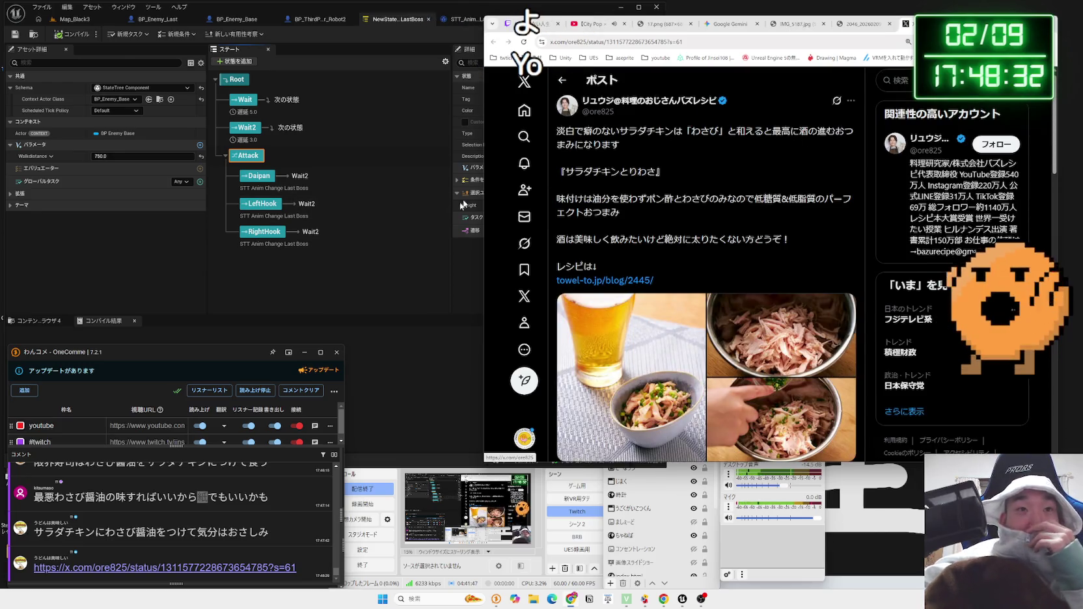
left_click(370, 283)
- Move the Daipan state out of Attack so it sits directly under Root
left_click(247, 163)
left_click(254, 176)
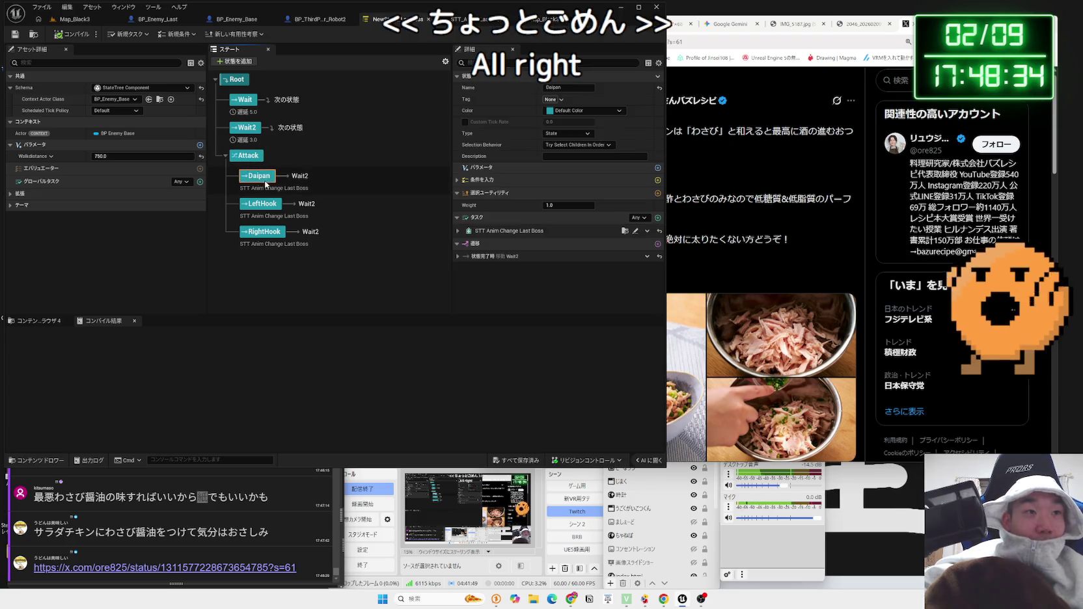
left_click(225, 156)
left_click(226, 156)
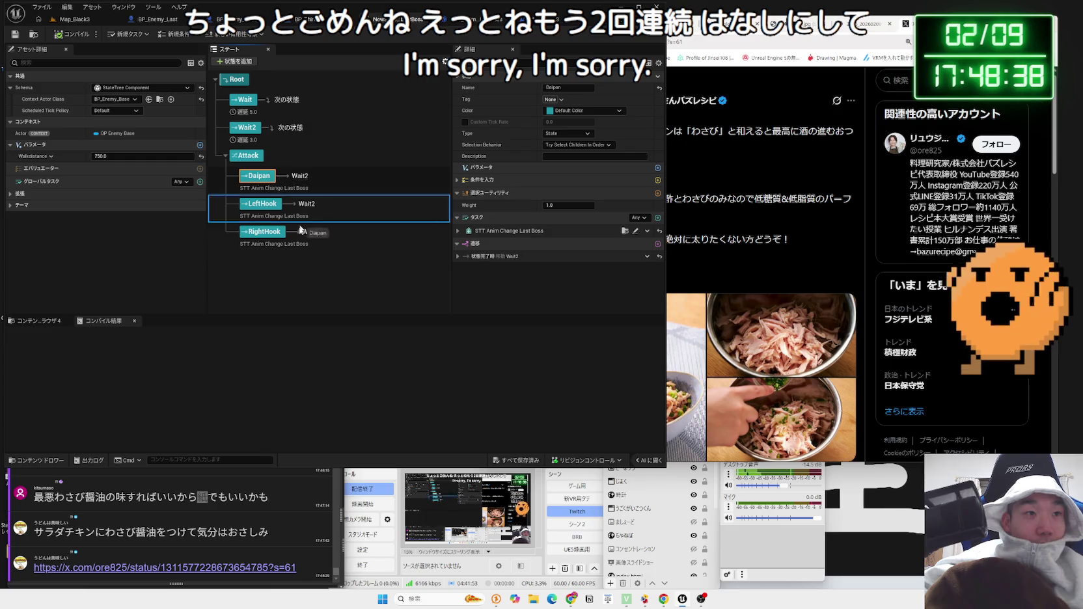
left_click_drag(249, 167, 236, 160)
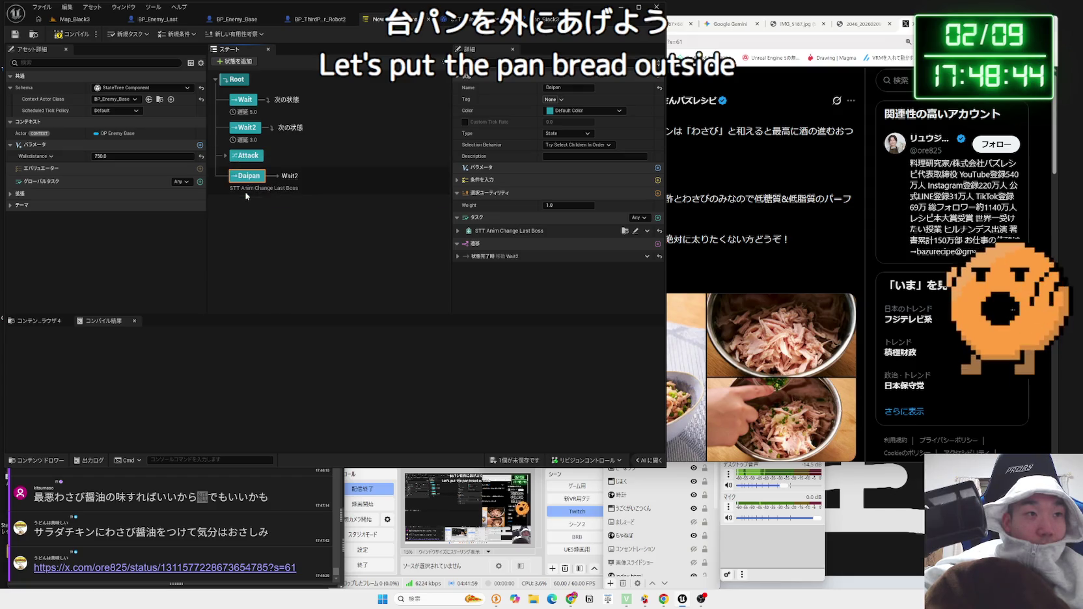
- Set both LeftHook's and RightHook's Transition To target to Daipan
left_click(264, 177)
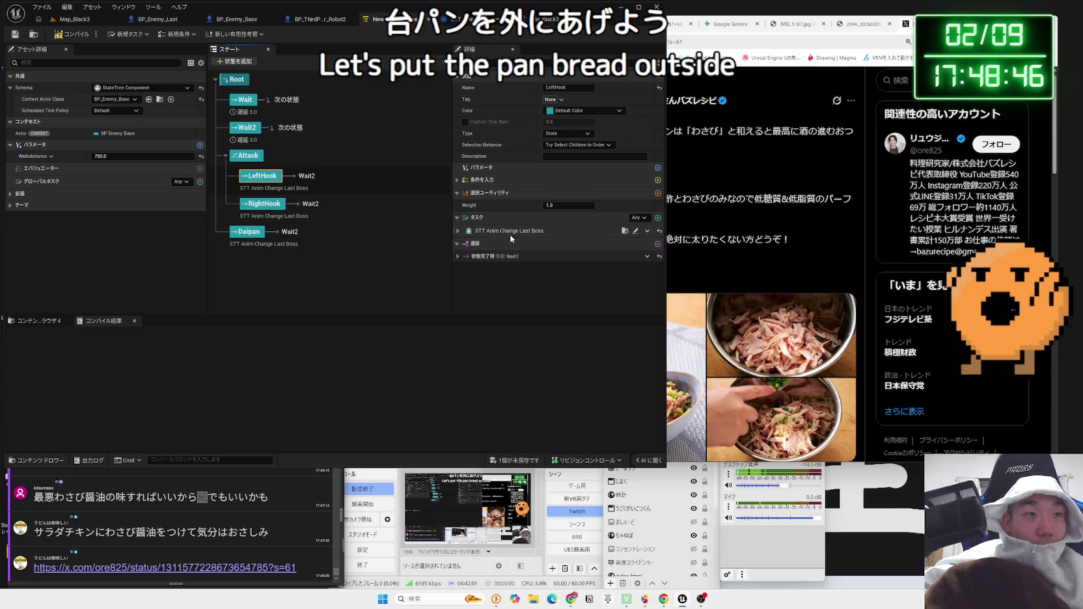
left_click(457, 257)
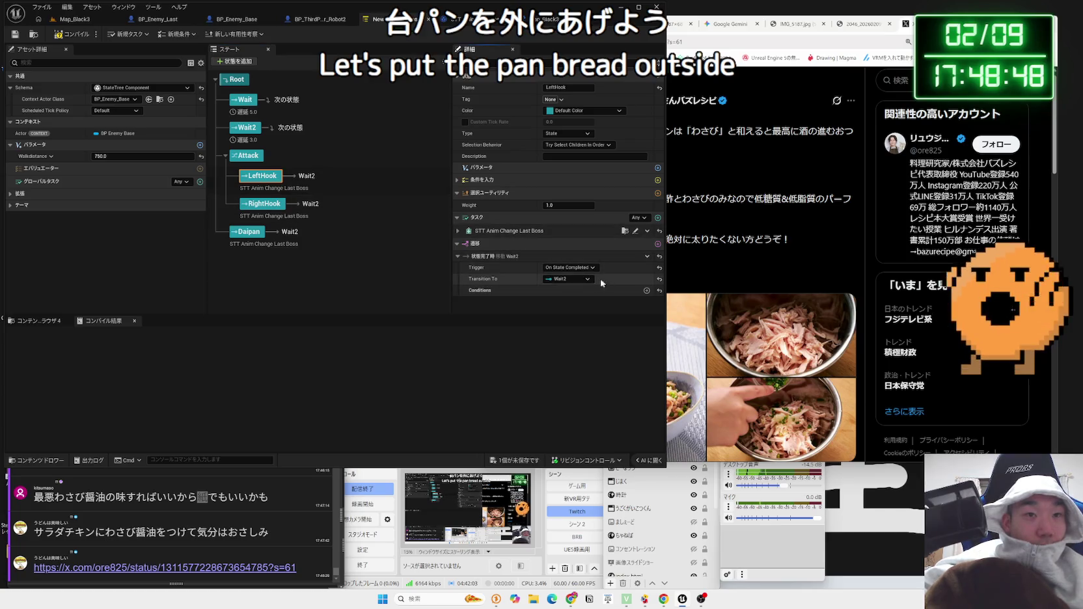
left_click(587, 281)
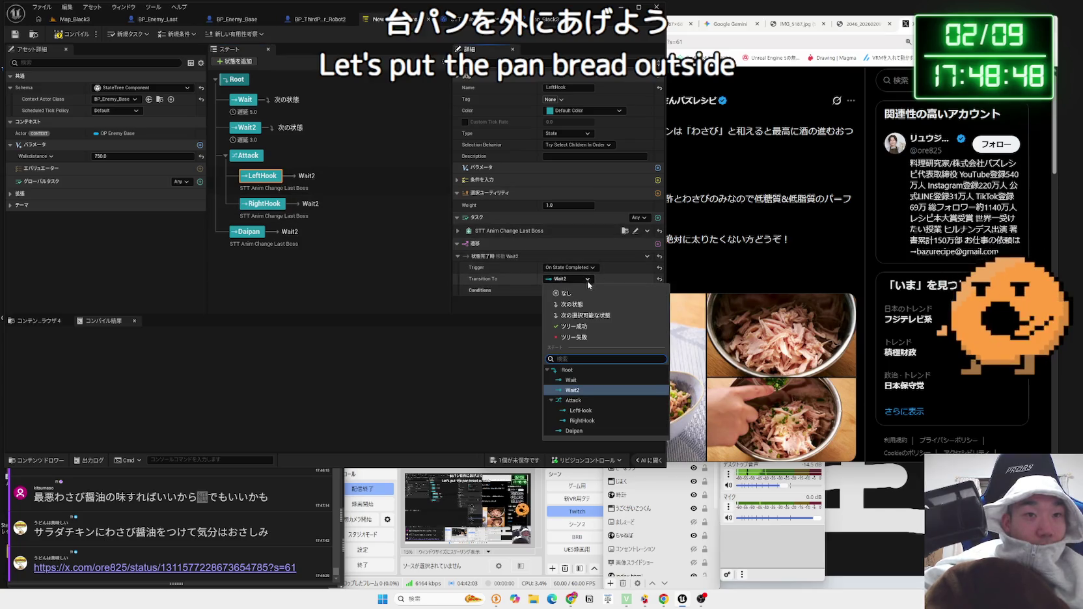
left_click(582, 431)
left_click(554, 281)
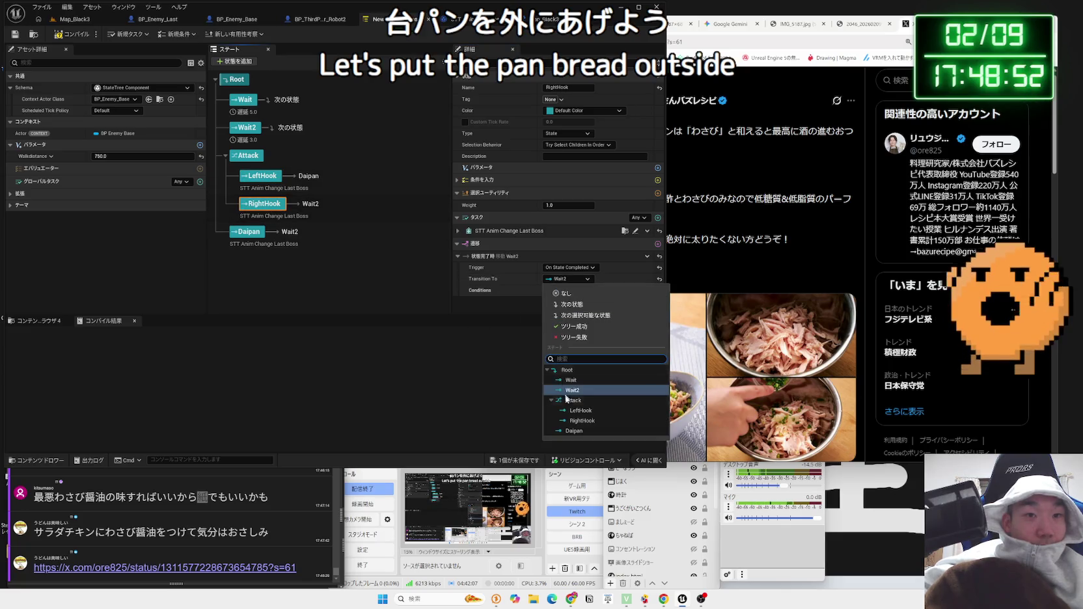
left_click(577, 435)
- Save the state tree asset and select the Attack state to inspect it
key("ctrl+shift+s")
left_click(596, 394)
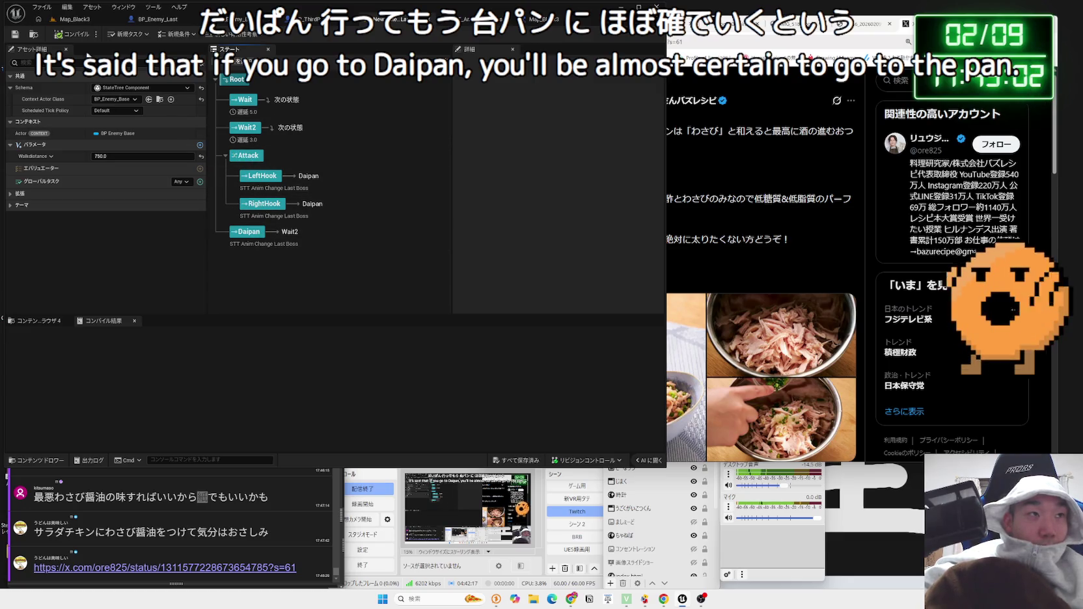
left_click(248, 156)
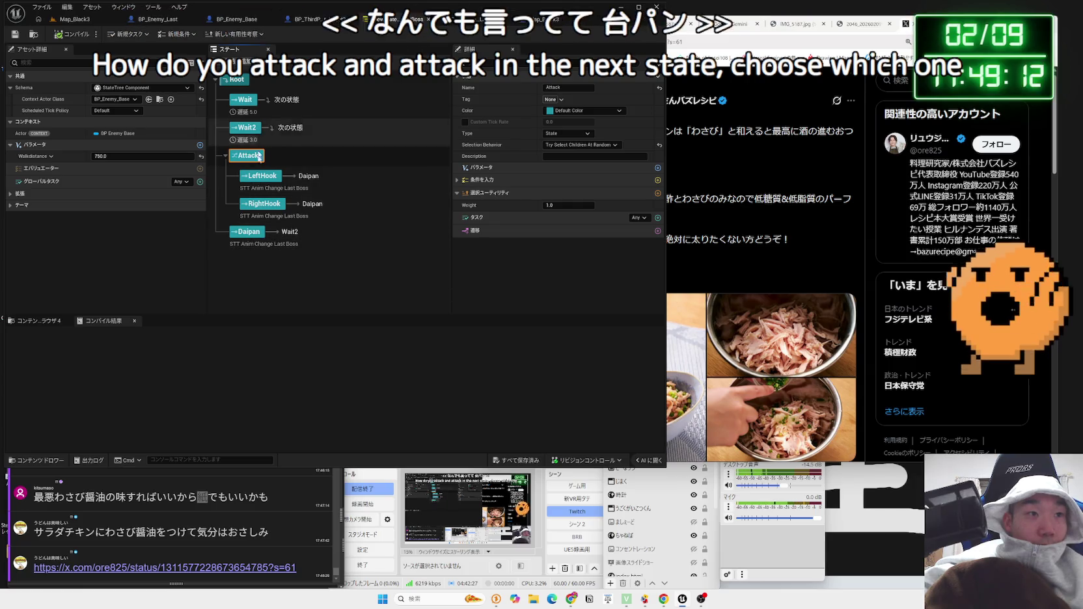
- Switch to the browser and highlight the salad-chicken post's text, ending on サラダ
key("alt+Tab")
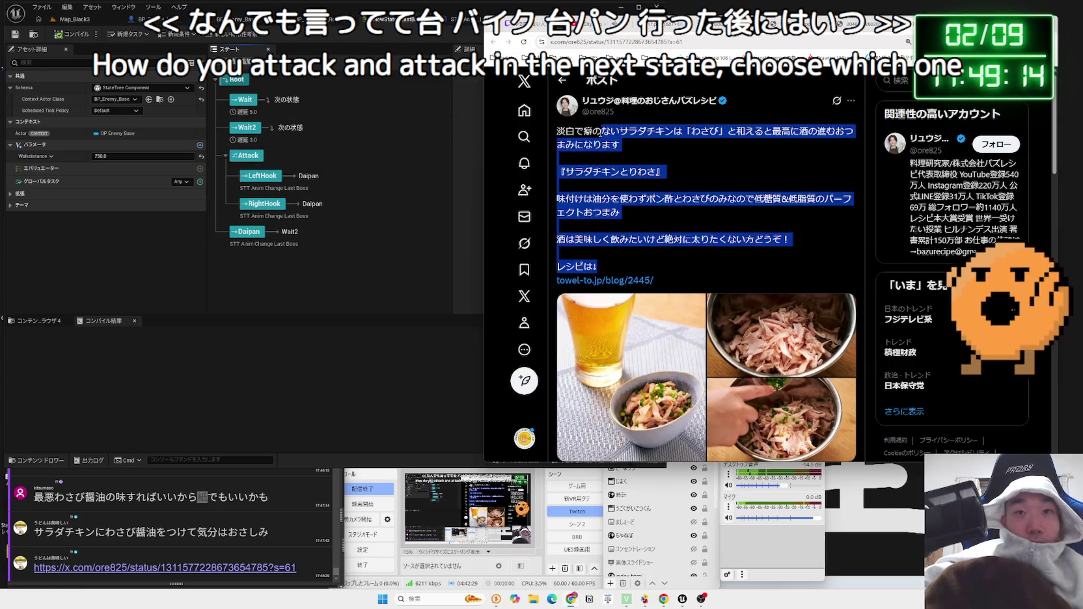
double_click(610, 131)
mouse_move(622, 144)
left_mouse_down()
mouse_move(566, 131)
mouse_move(617, 134)
left_mouse_up()
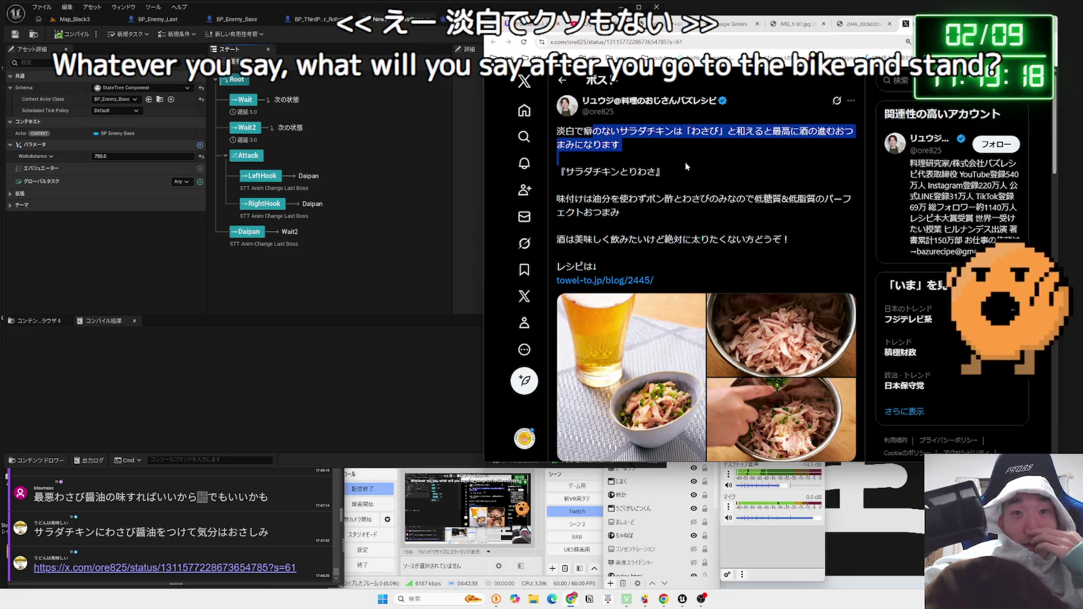
left_click_drag(689, 175, 584, 131)
mouse_move(564, 169)
left_mouse_down()
mouse_move(664, 171)
mouse_move(586, 133)
mouse_move(697, 215)
left_mouse_up()
left_click_drag(565, 171, 591, 171)
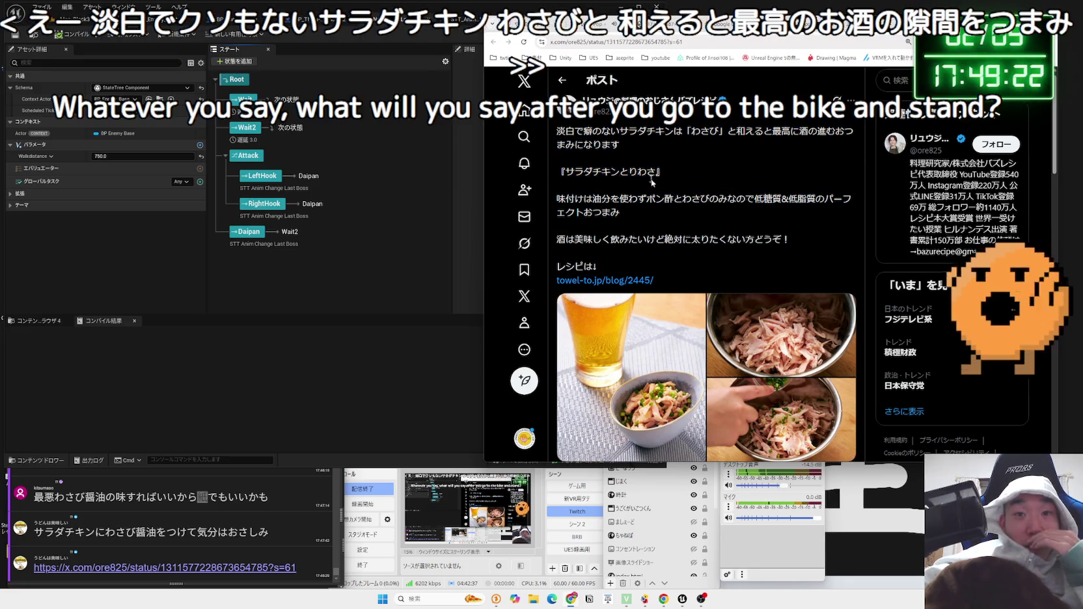
scroll(670, 197, "down", 3)
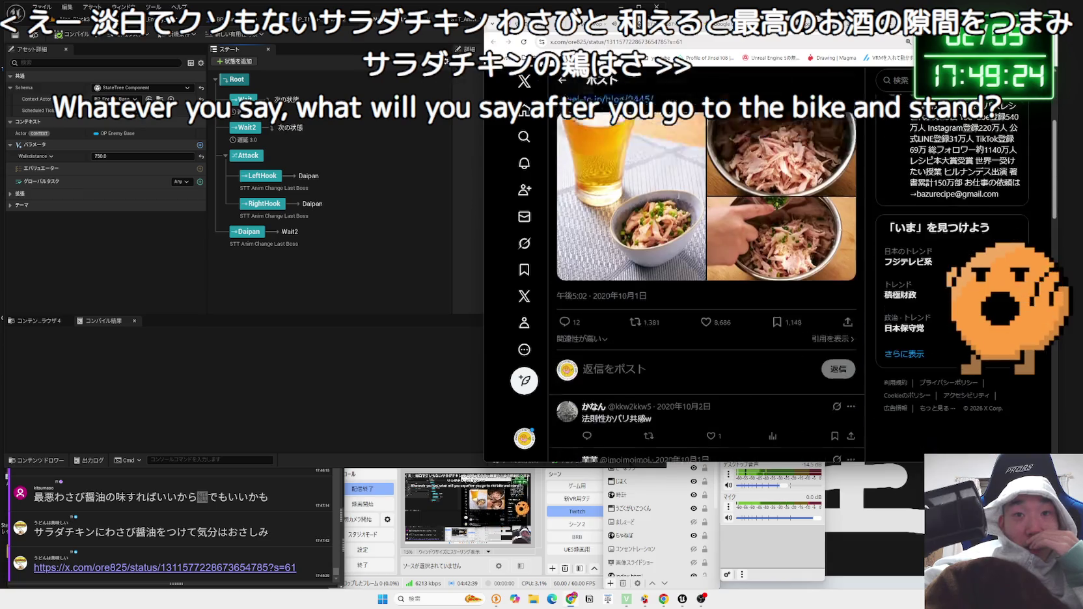
scroll(651, 202, "up", 1)
- Page through the post's three photos full-size and back, then close the viewer
left_click(651, 202)
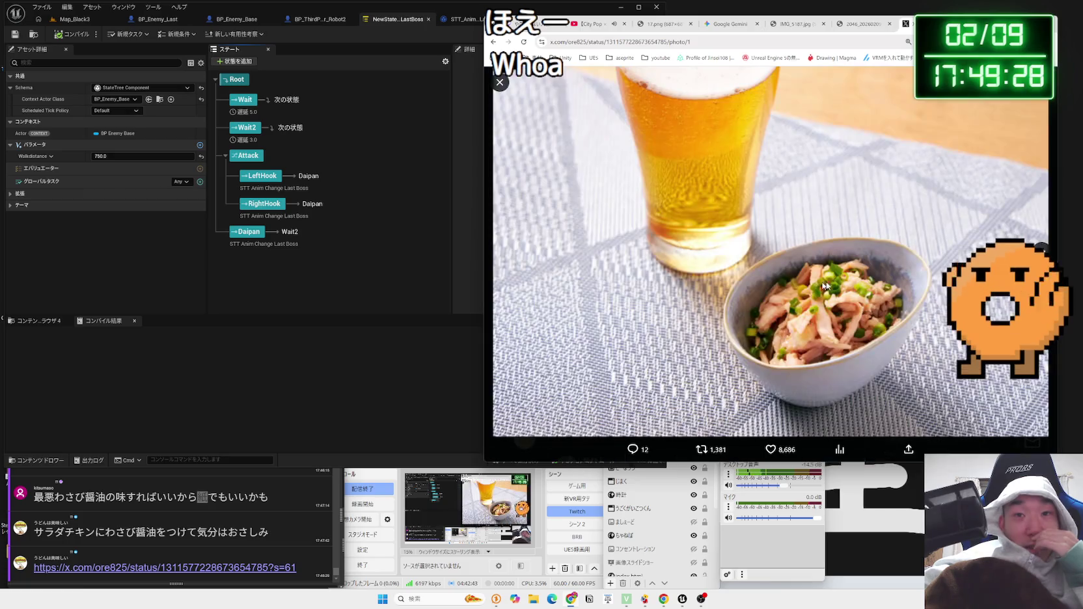
left_click(1042, 254)
left_click(1040, 255)
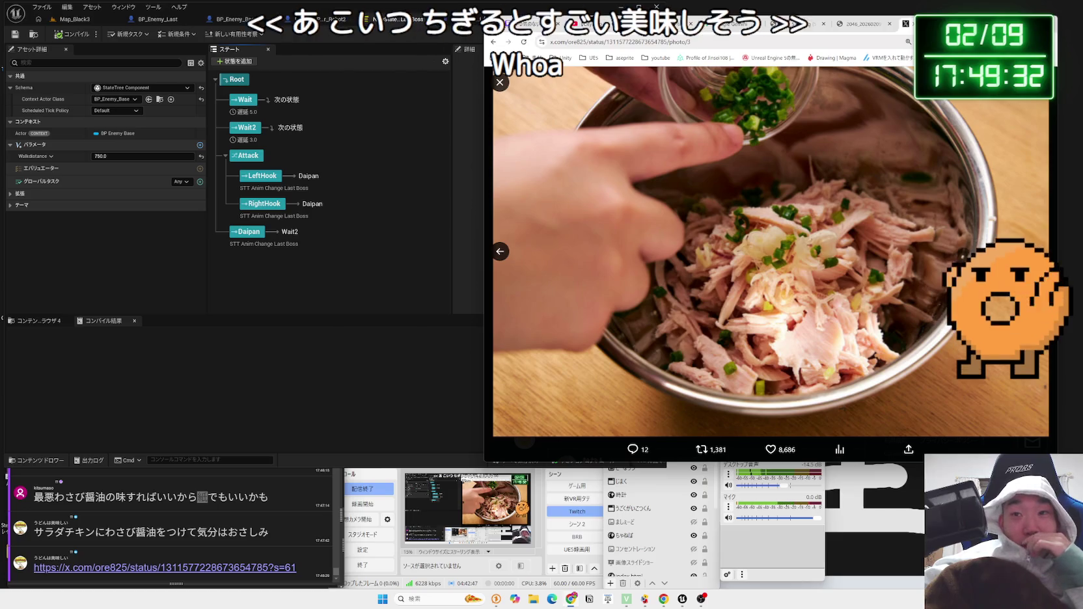
left_click(502, 252)
left_click(502, 252)
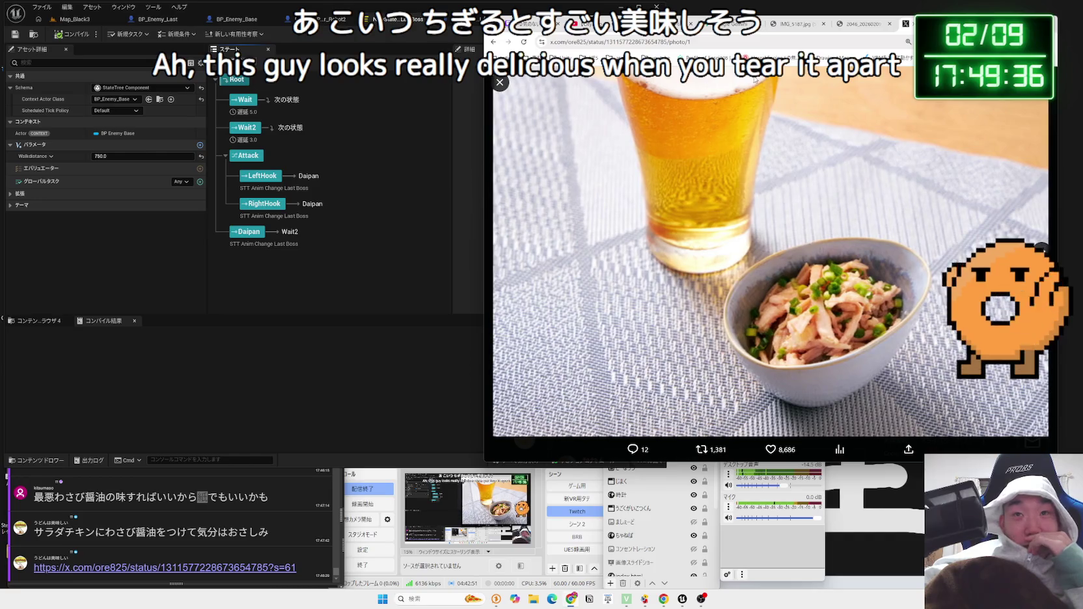
key("Escape")
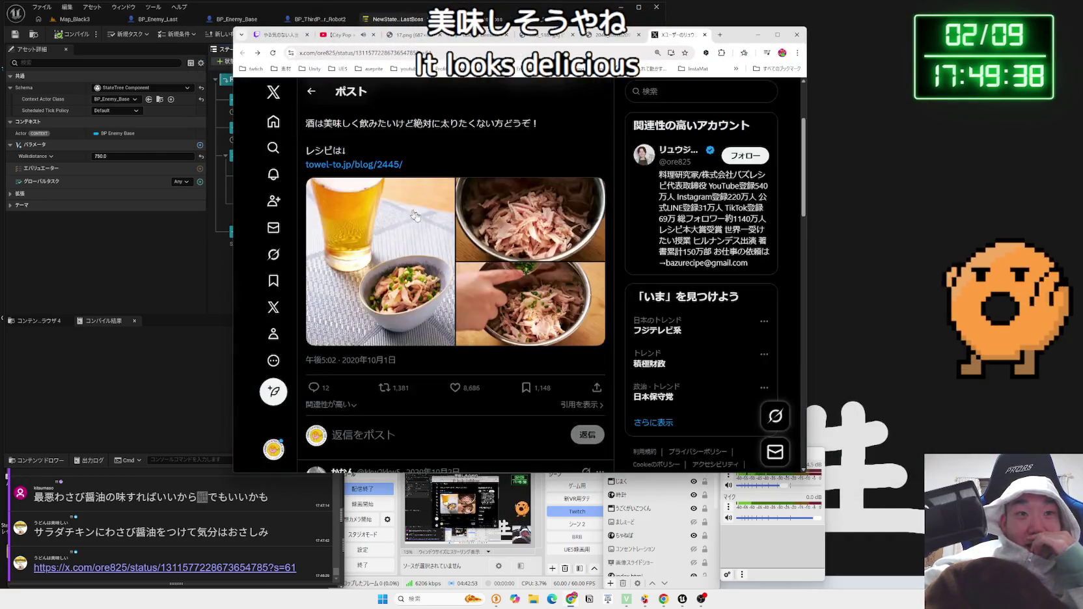
left_click(449, 247)
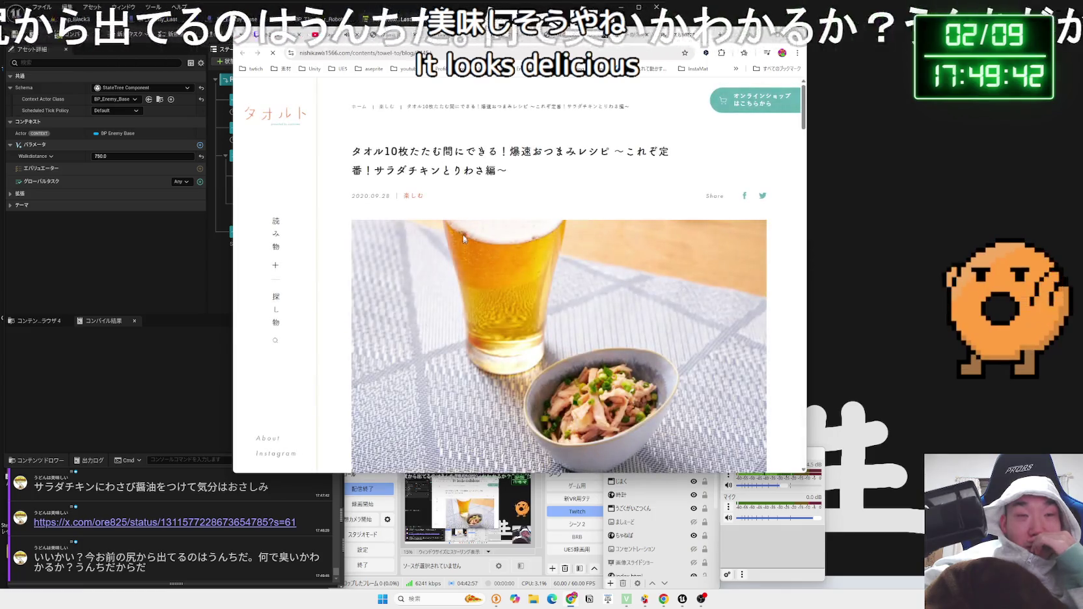
left_click_drag(353, 149, 539, 181)
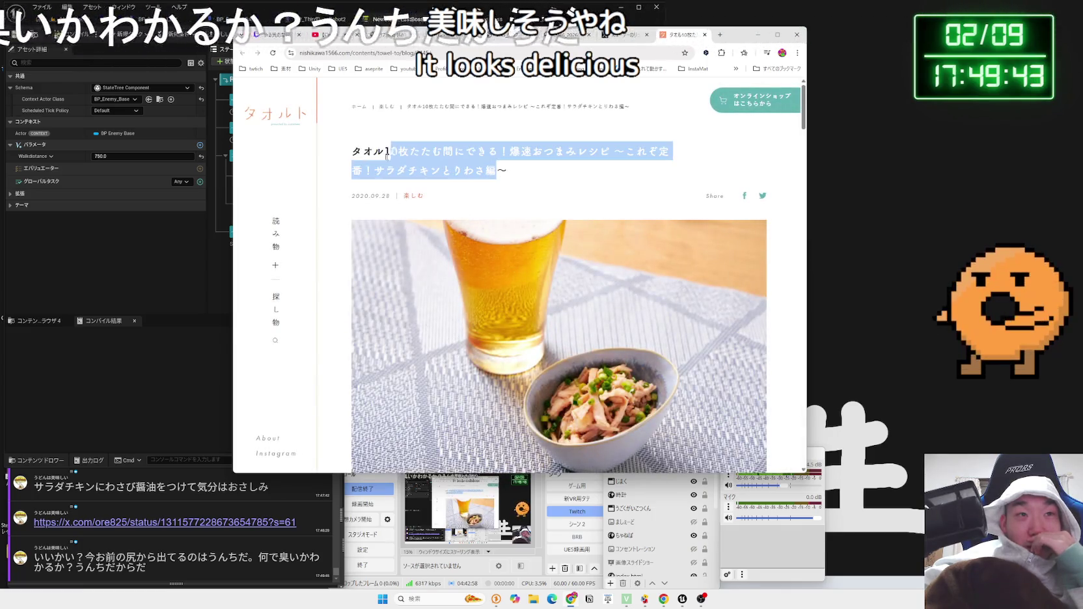
left_click(540, 181)
scroll(566, 248, "down", 10)
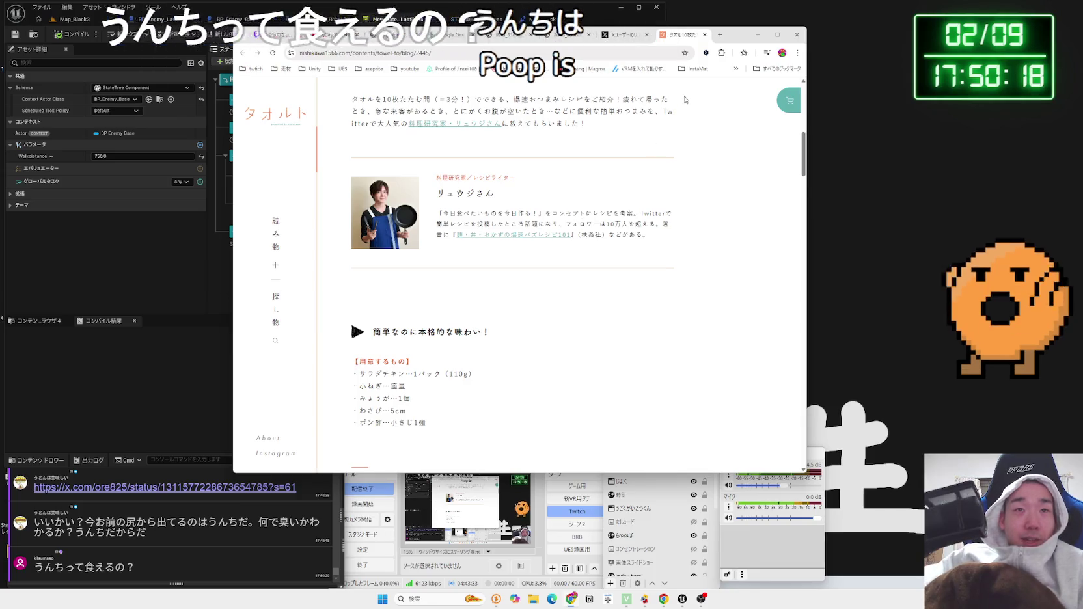
left_click(705, 34)
left_click_drag(730, 37, 740, 38)
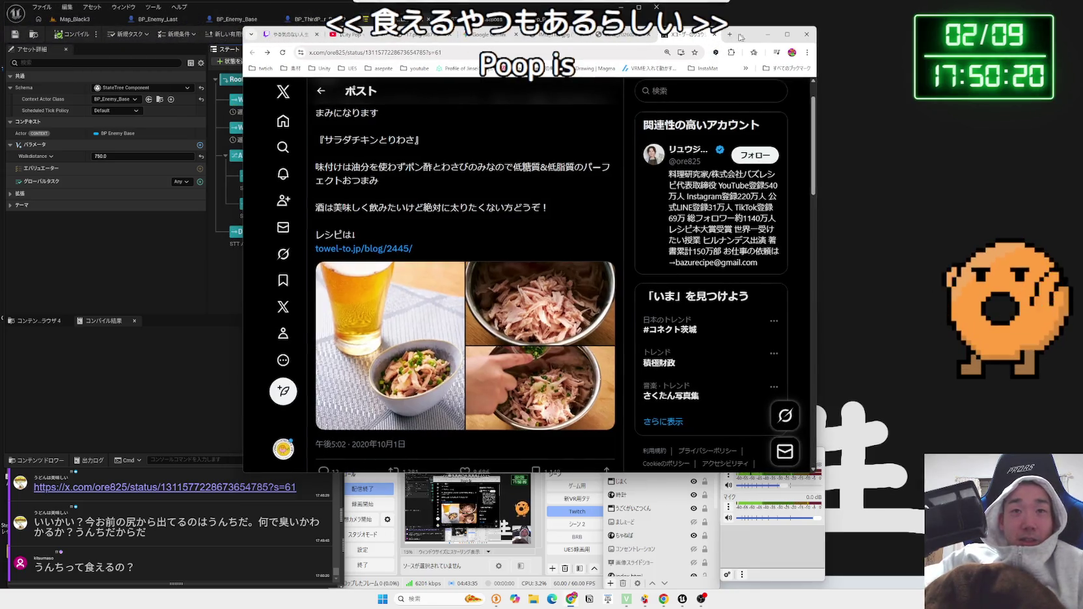
- Search Google for 食えるうんち in a new tab and scroll through the results
left_click(728, 36)
type("くえ")
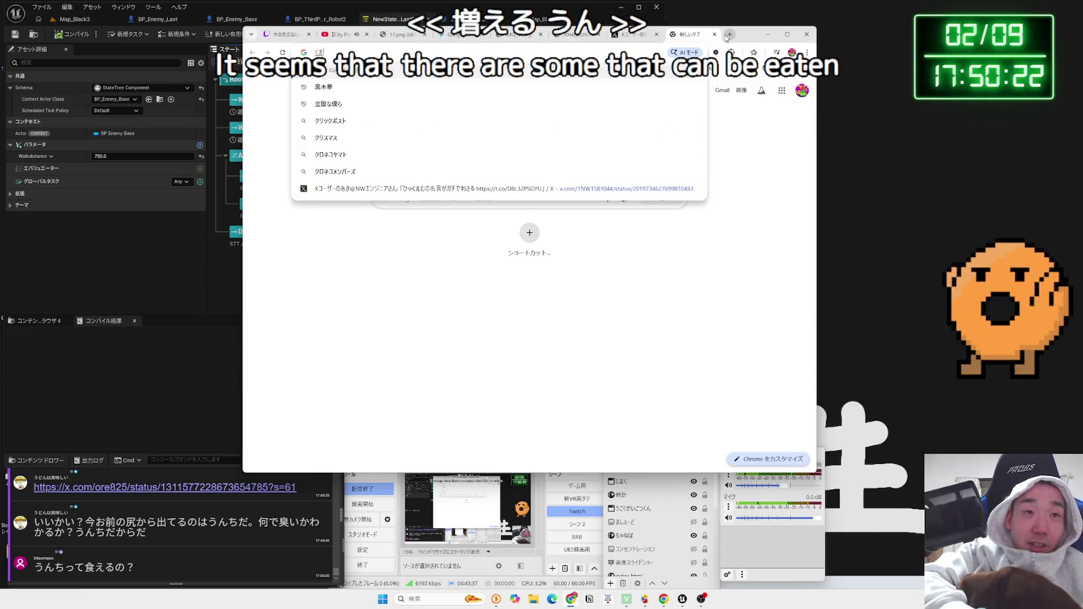
type("るうんち")
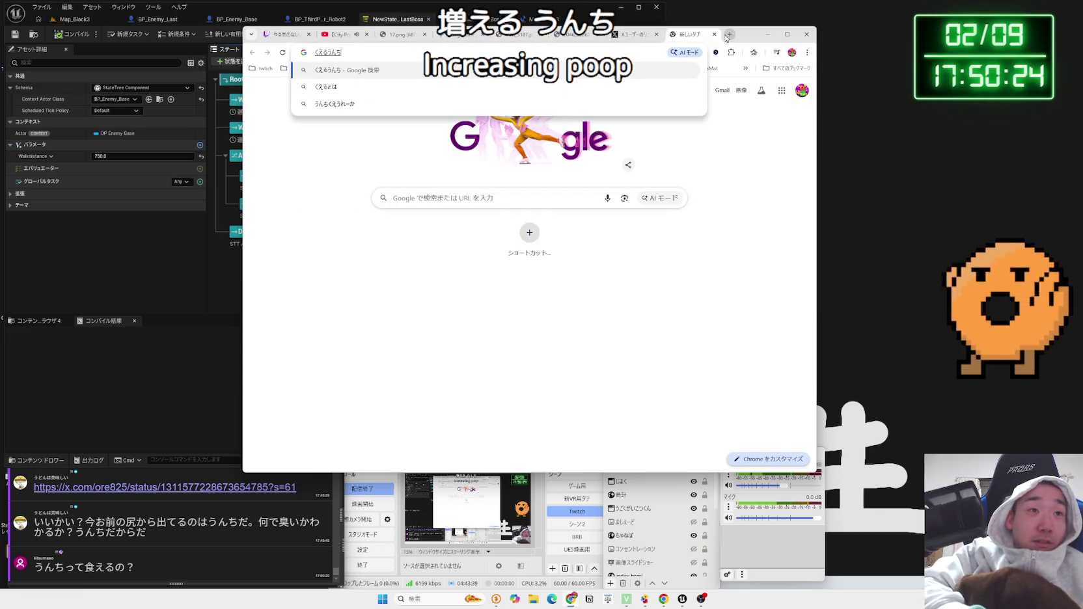
key("space")
key("Return")
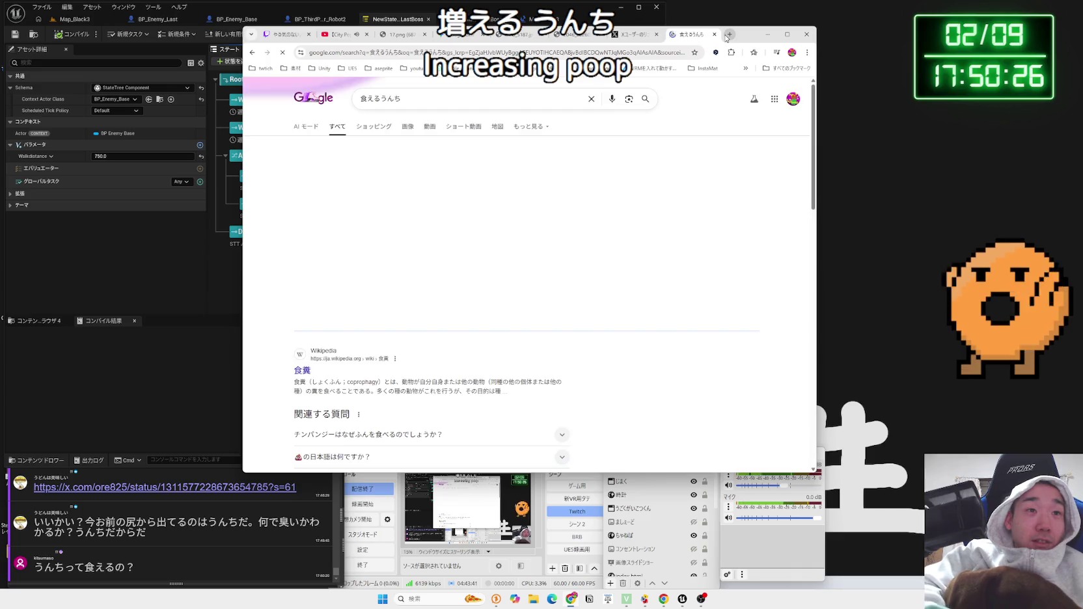
scroll(578, 236, "down", 5)
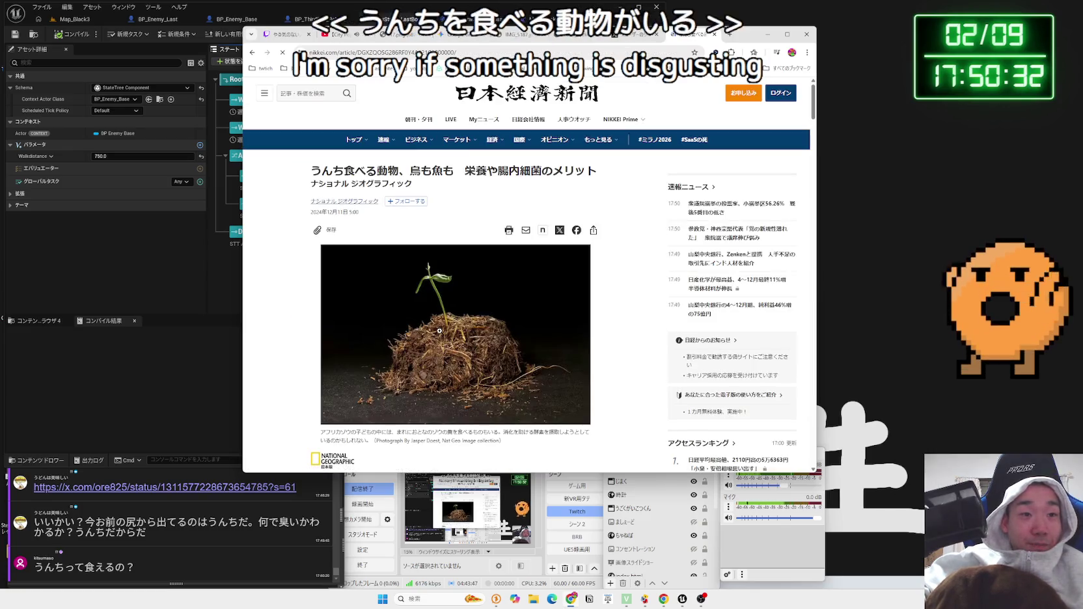
scroll(440, 332, "down", 8)
scroll(440, 328, "down", 3)
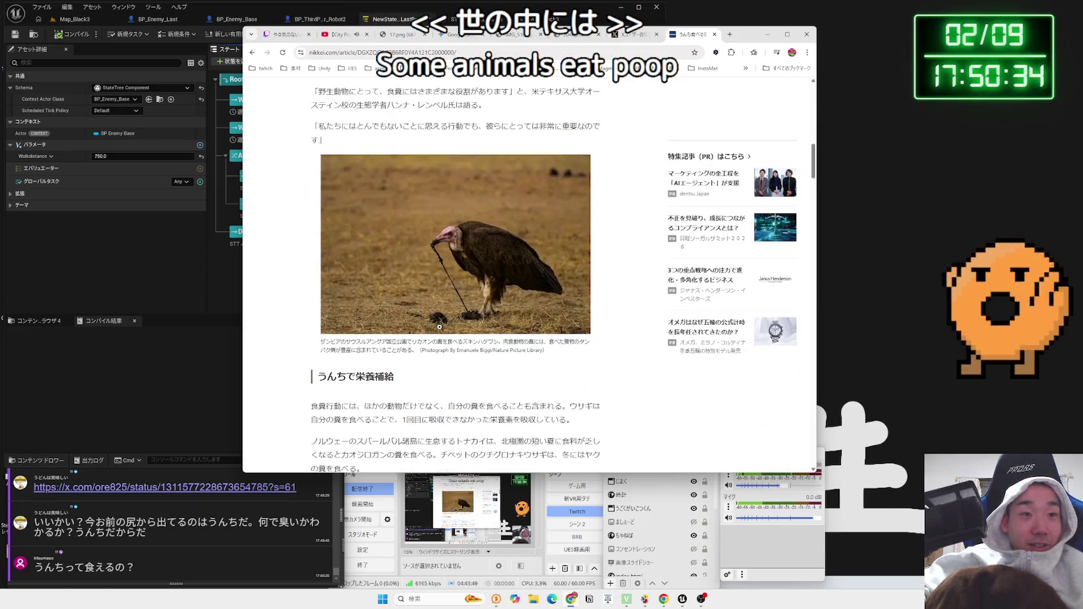
scroll(440, 328, "down", 3)
scroll(440, 331, "down", 5)
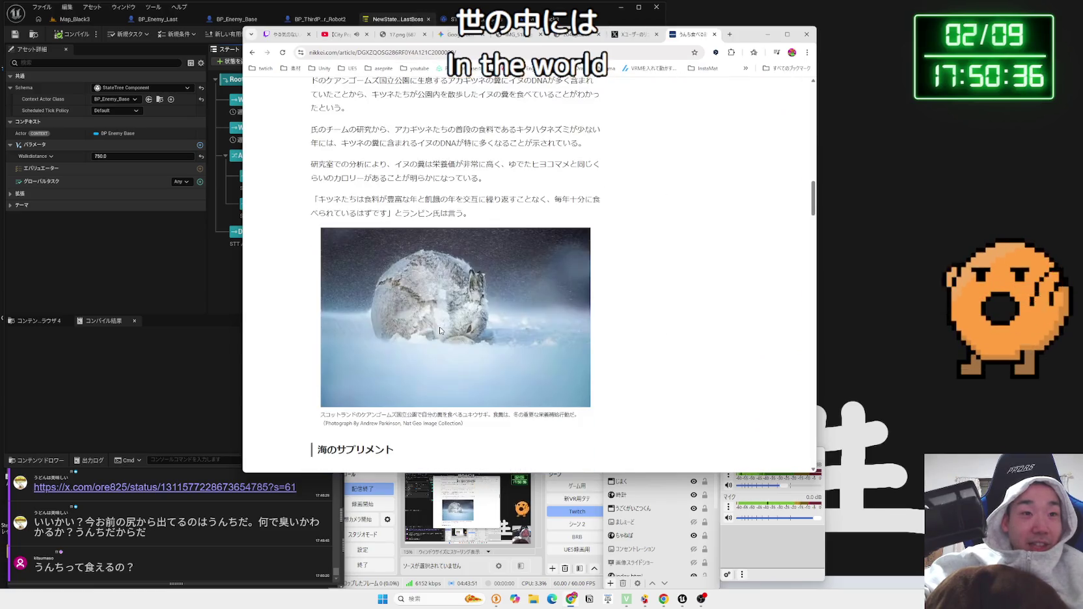
scroll(440, 328, "down", 3)
scroll(440, 328, "up", 4)
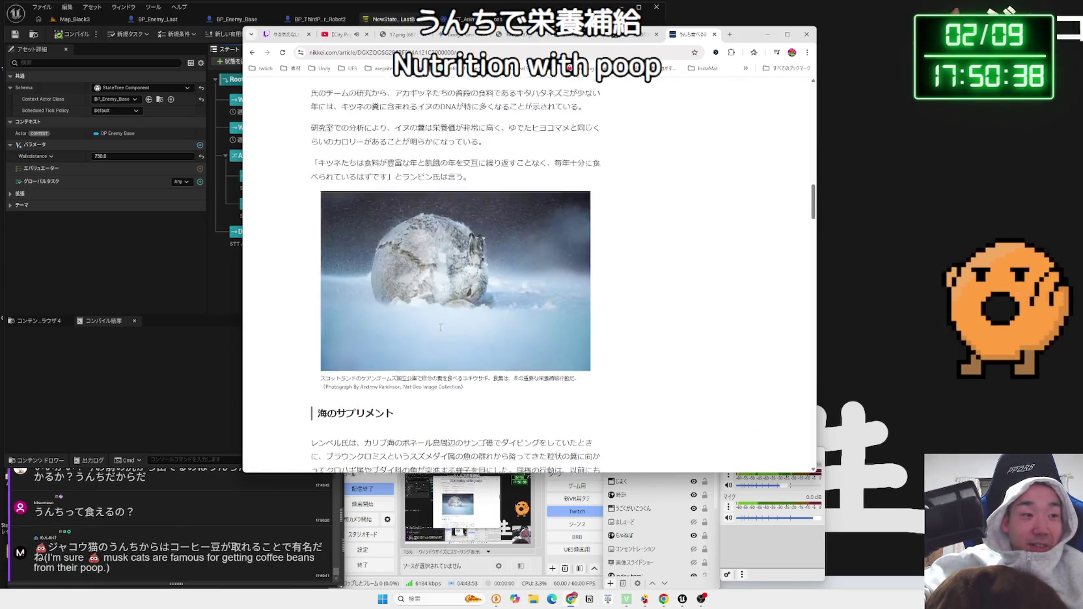
scroll(440, 327, "up", 8)
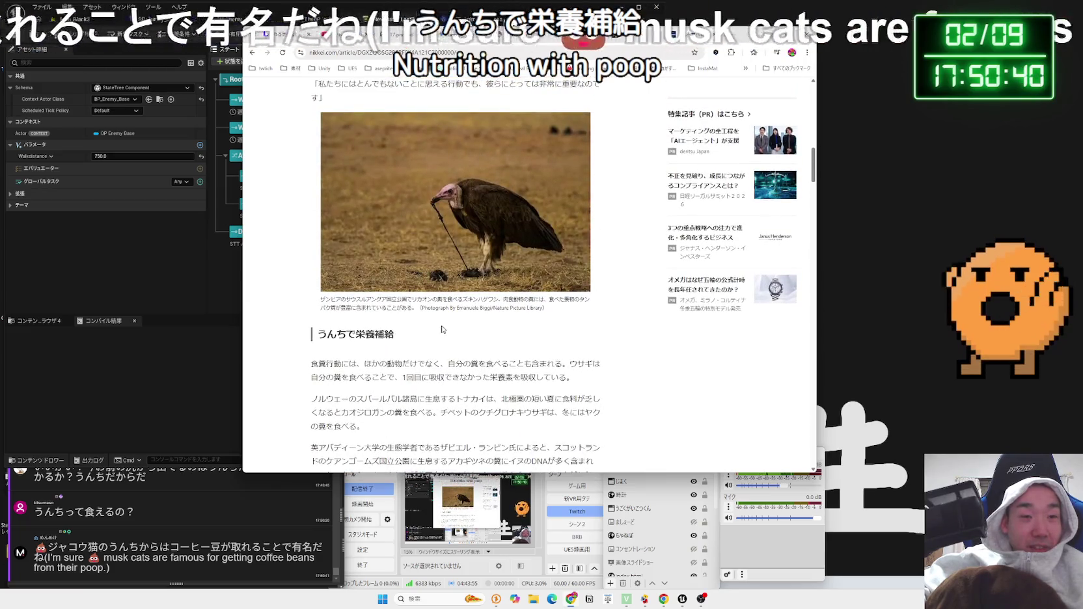
key("alt+Left")
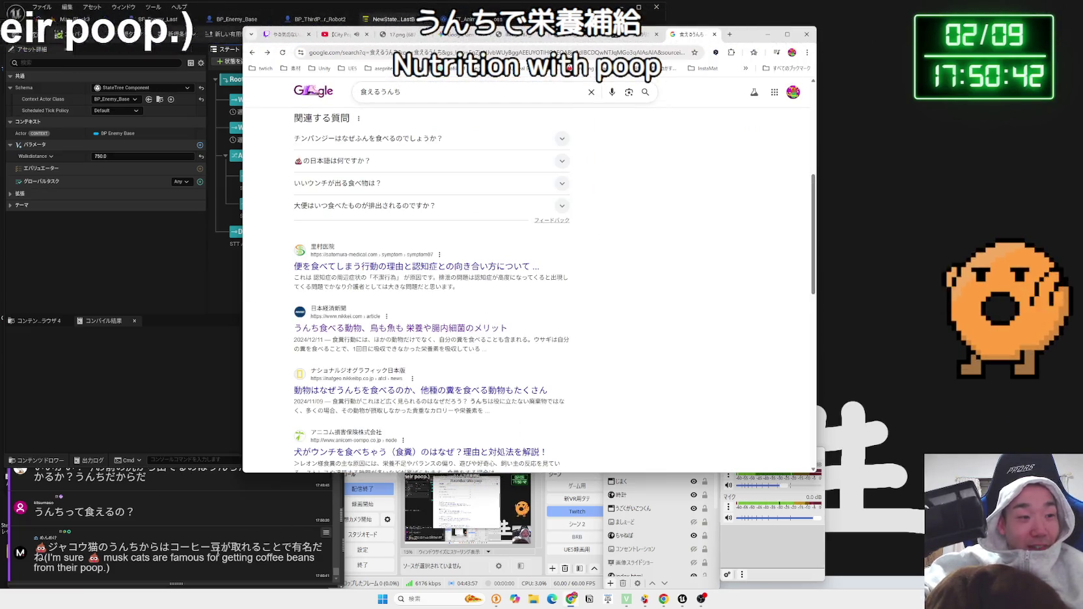
- Select the chat's musk-cat comment and highlight the AI overview sentence about Kopi Luwak
double_click(68, 547)
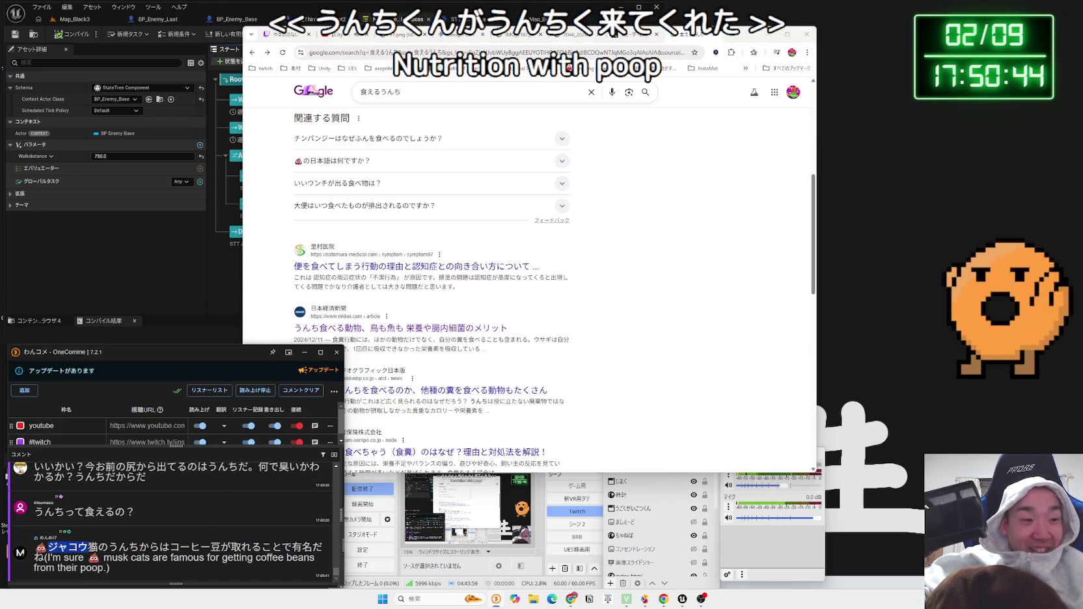
mouse_move(34, 548)
left_mouse_down()
mouse_move(110, 569)
mouse_move(47, 532)
mouse_move(465, 283)
left_mouse_up()
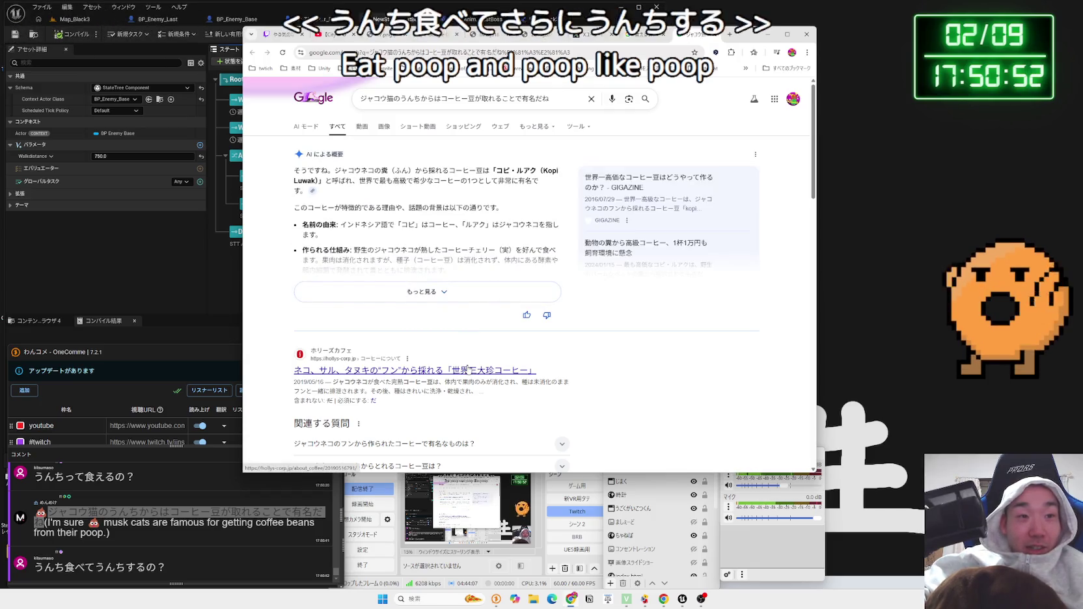
mouse_move(303, 192)
left_mouse_down()
mouse_move(297, 170)
mouse_move(414, 170)
left_mouse_up()
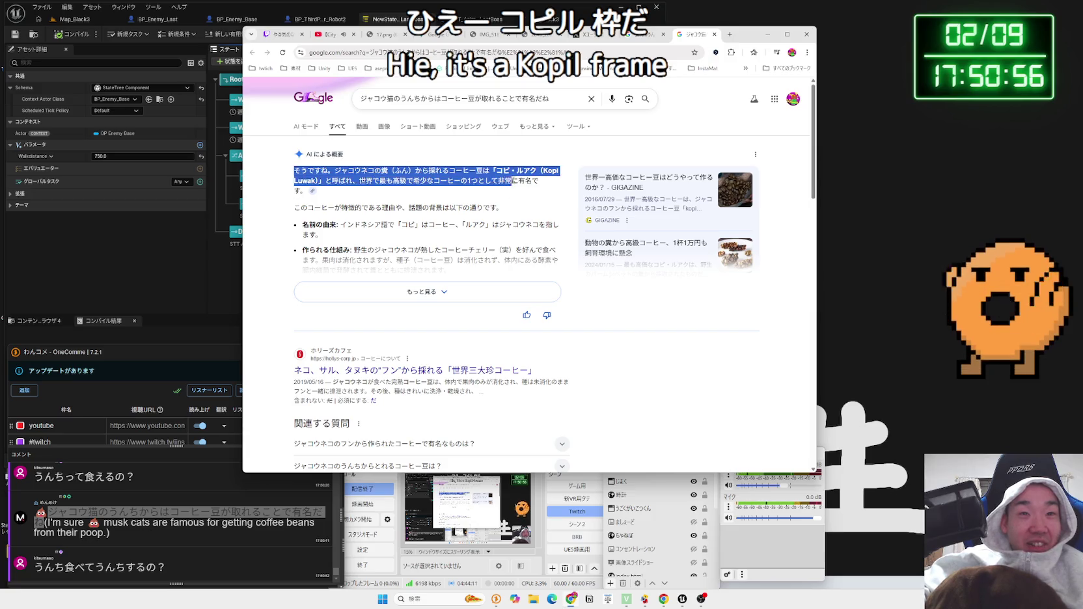
scroll(457, 262, "down", 6)
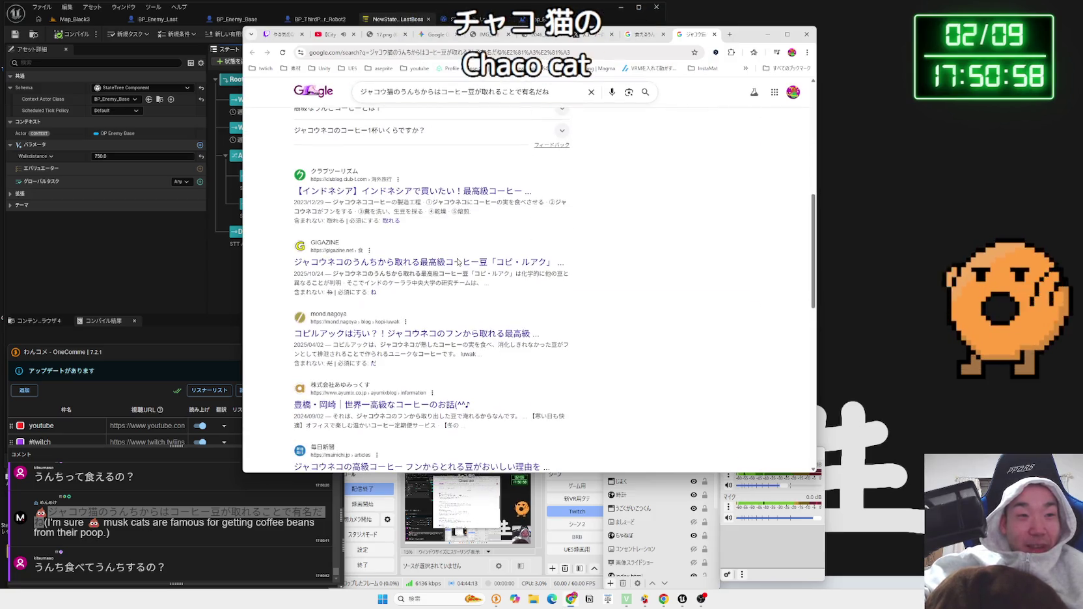
scroll(458, 262, "down", 10)
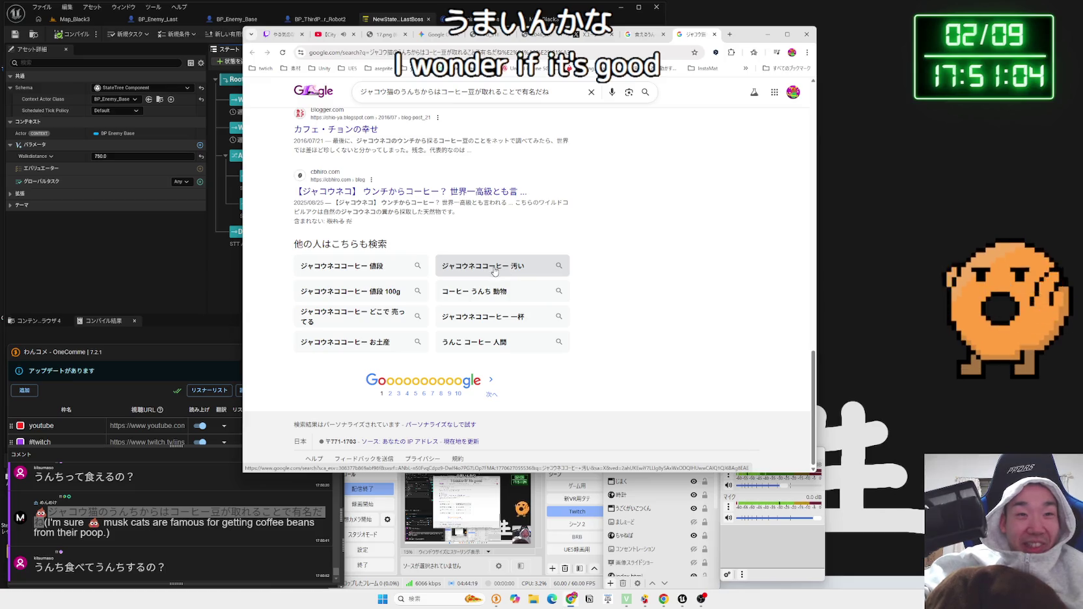
- Open the related search ジャコウネココーヒー 汚い, go back, and close that tab
left_click(500, 268)
scroll(500, 271, "down", 3)
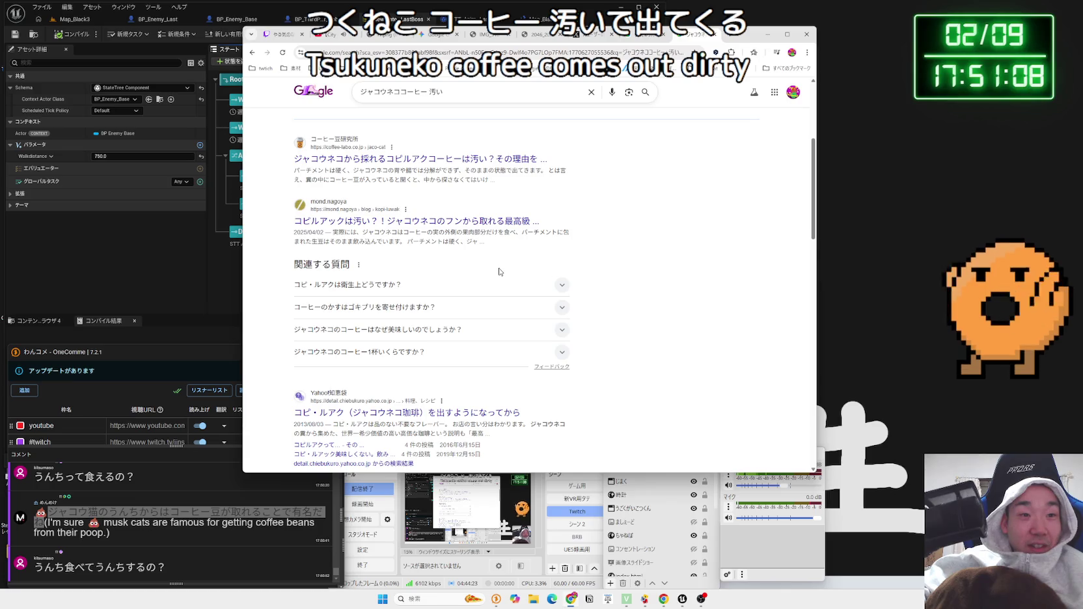
key("alt+Left")
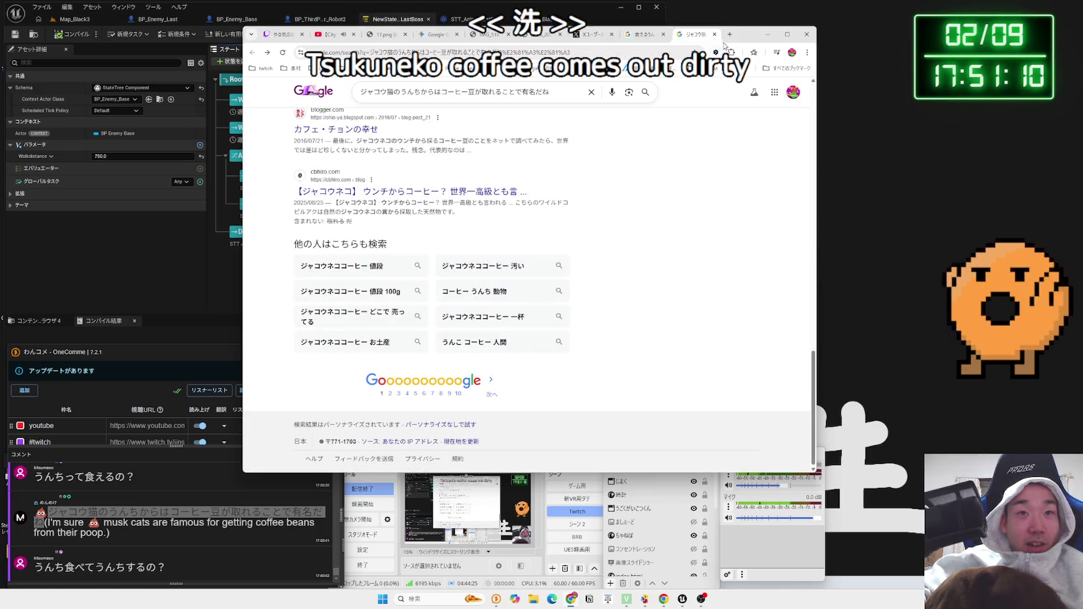
left_click(717, 37)
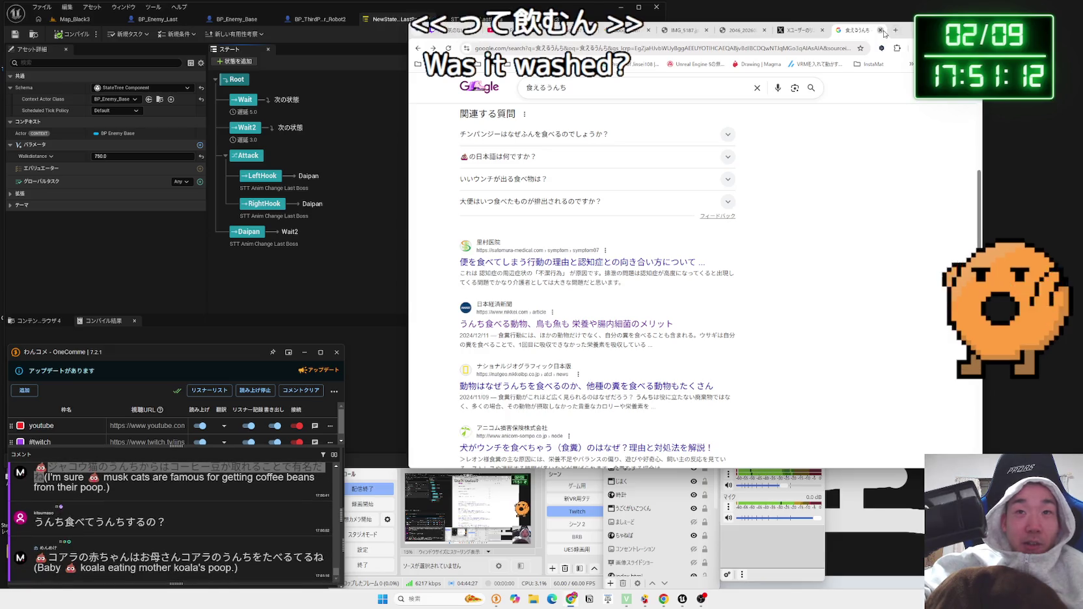
- Close the search and X post tabs, then bring Unreal forward on Map_Black3
left_click(885, 33)
left_click(885, 33)
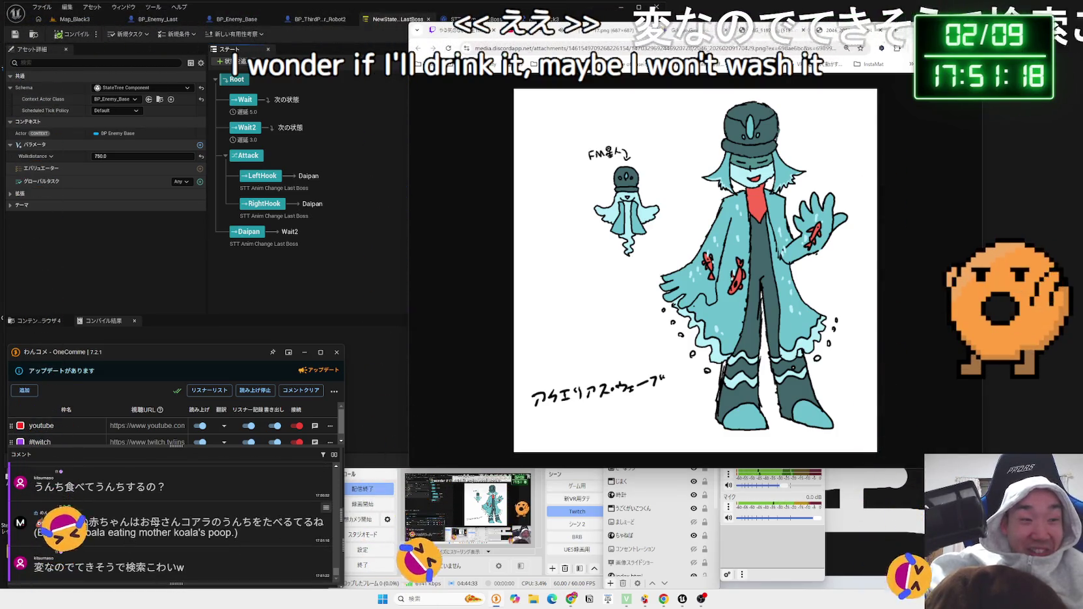
left_click_drag(58, 522, 276, 519)
left_click(297, 523)
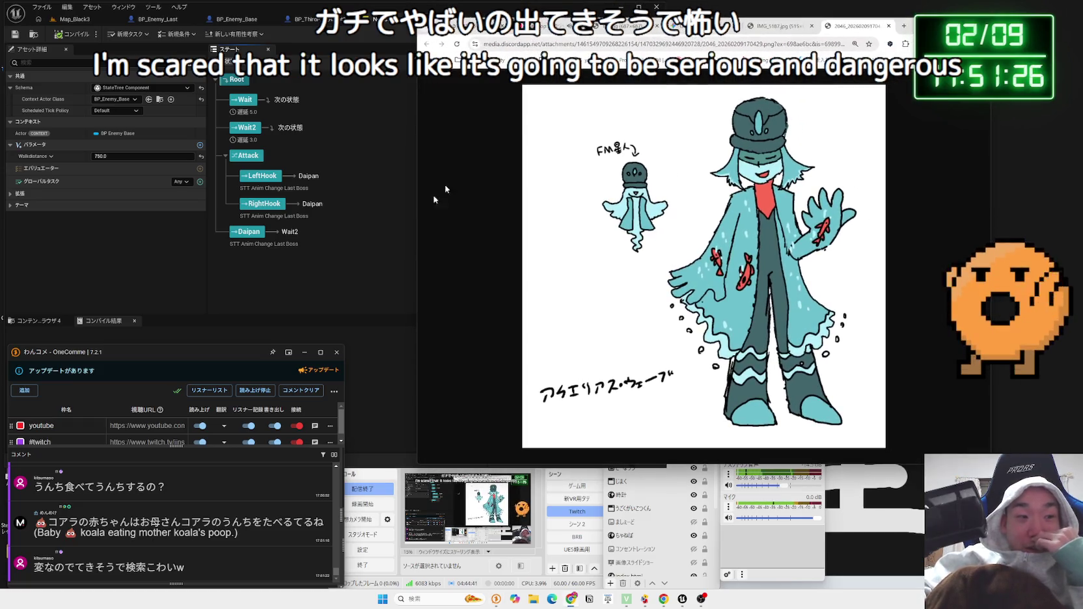
left_click(282, 296)
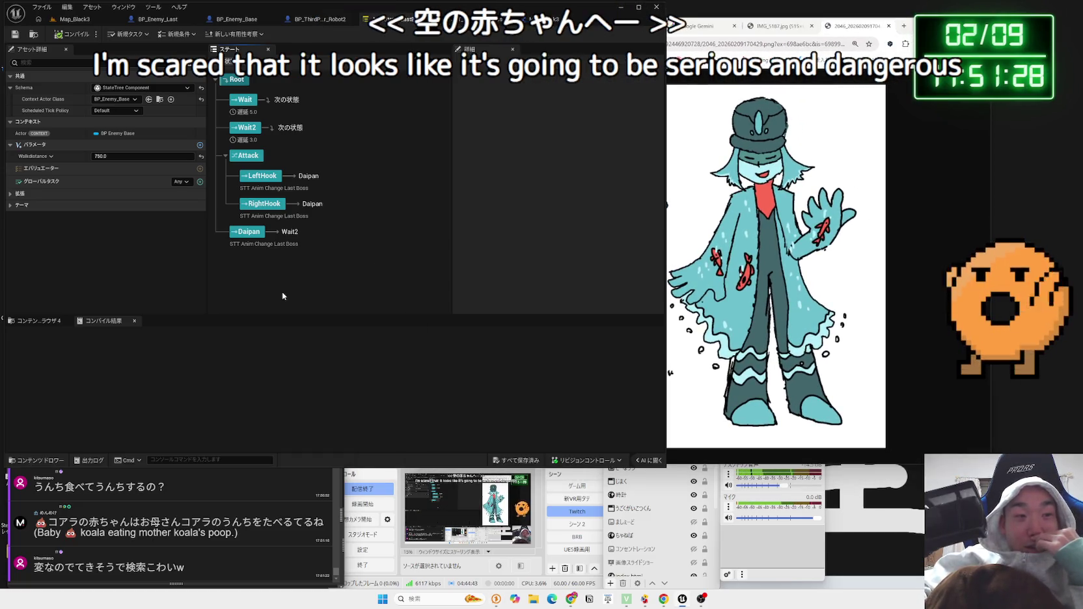
left_click(75, 19)
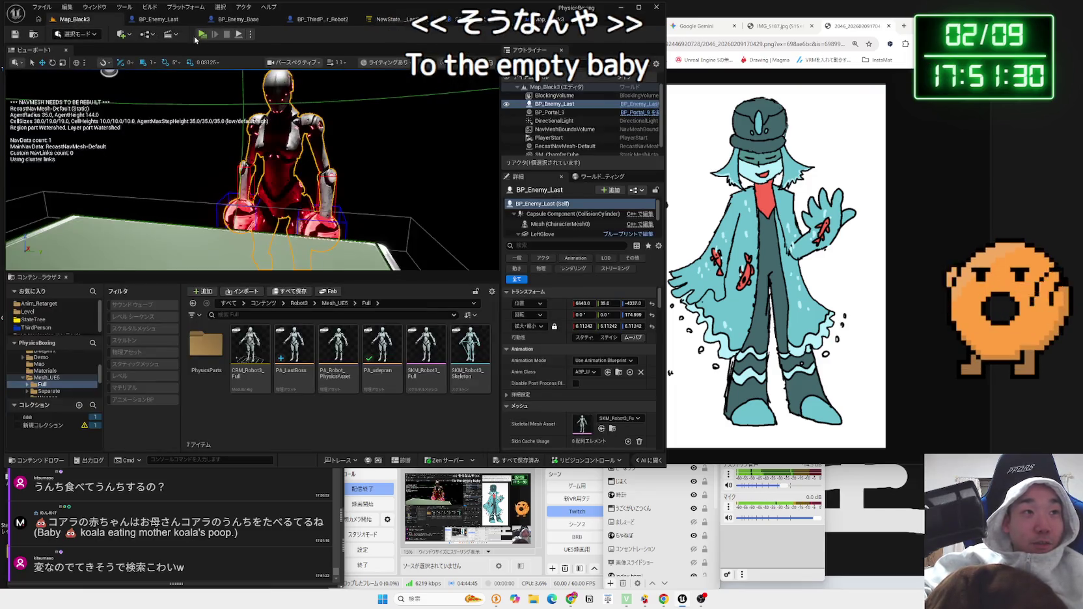
- Run a Play-in-Editor session of Map_Black3 with Alt+P, then stop it with Esc
key("alt+p")
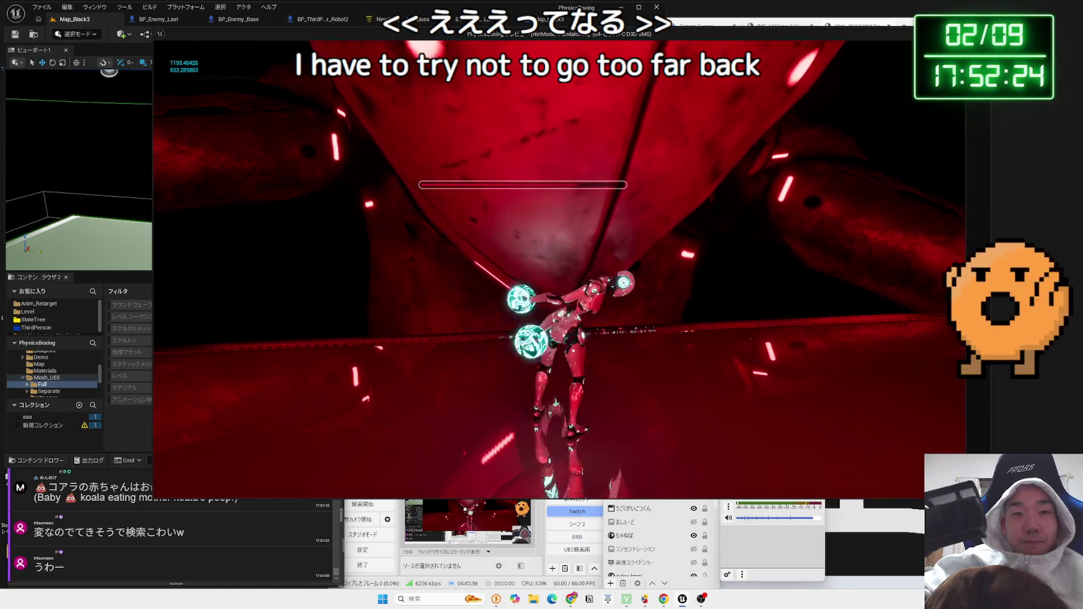
key("Escape")
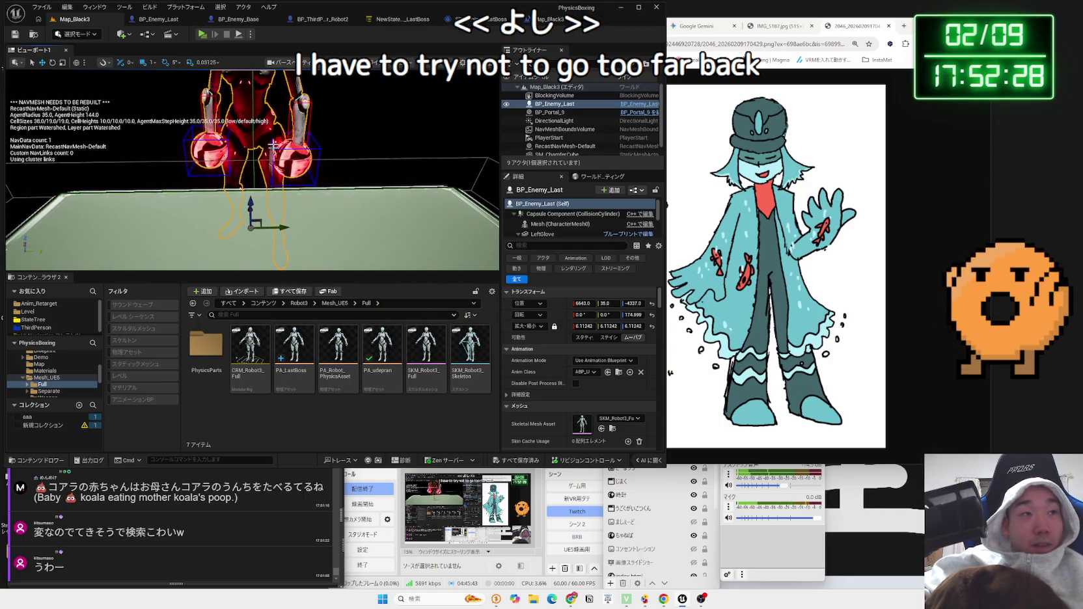
- Place a Trigger Sphere from the Add menu and position it near the arena floor's edge
left_click(122, 34)
mouse_move(160, 127)
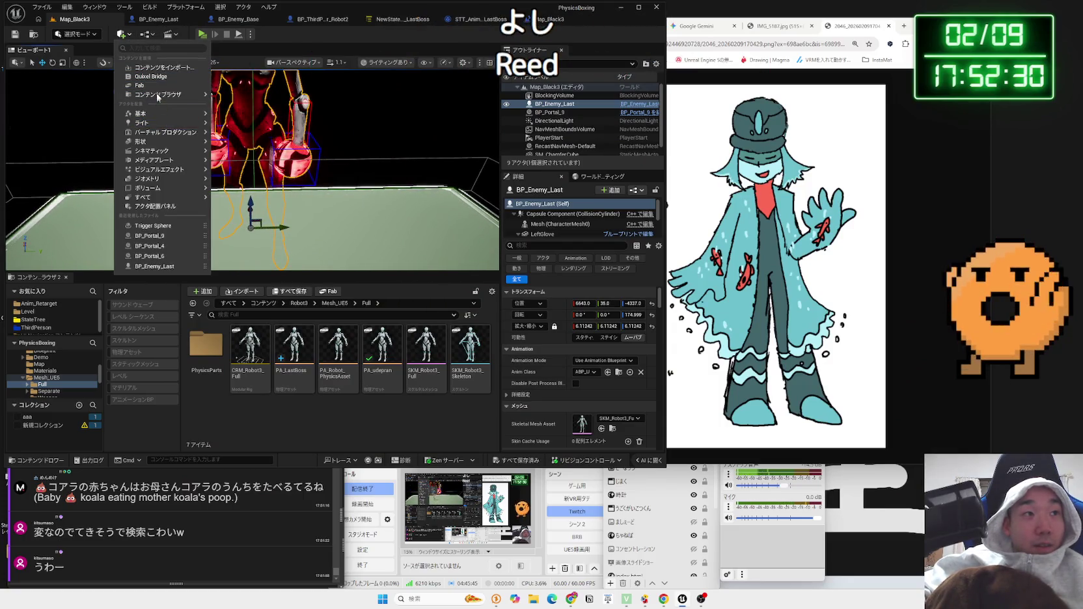
type("trigger")
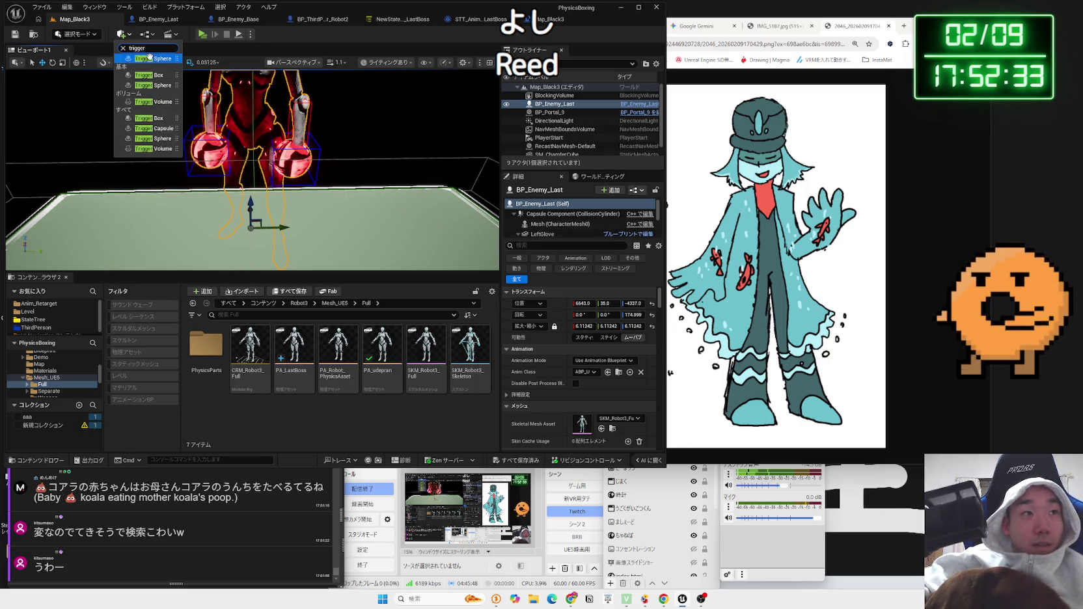
left_click(149, 57)
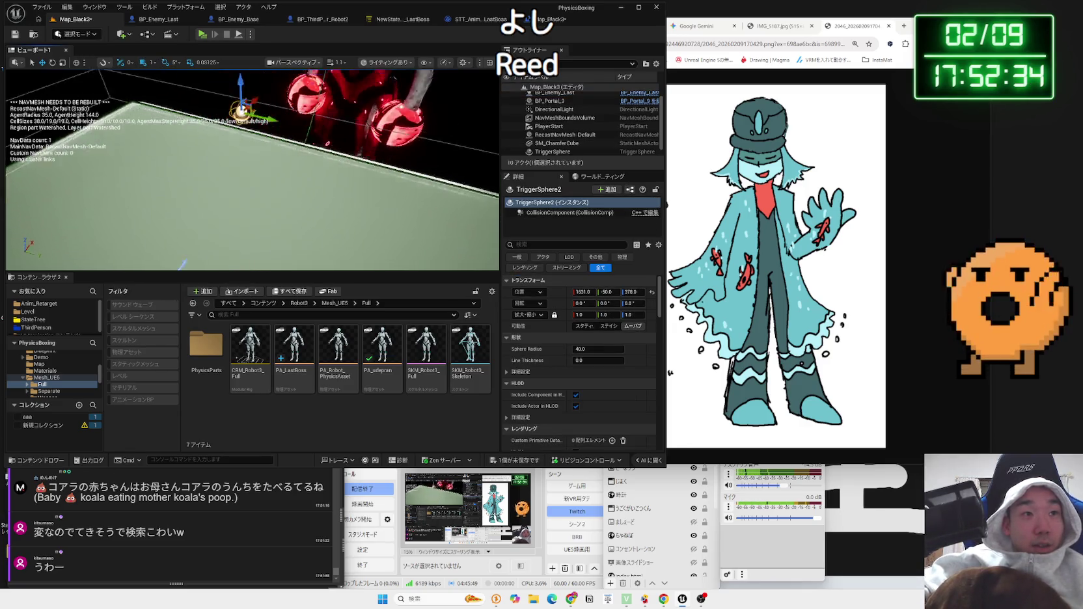
mouse_move(257, 130)
left_mouse_down()
mouse_move(351, 108)
mouse_move(352, 128)
left_mouse_up()
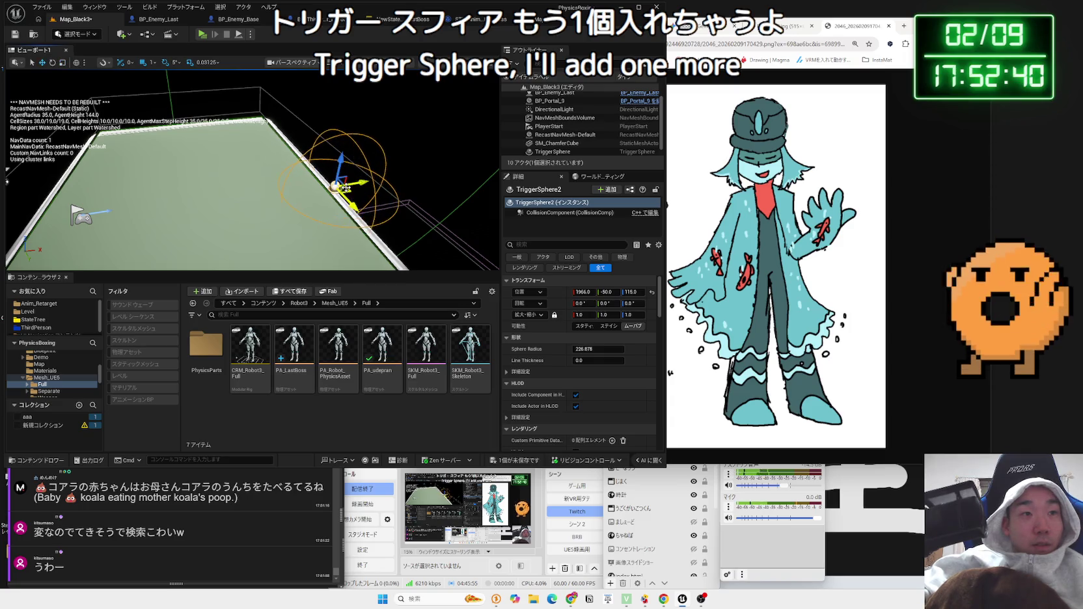
left_click_drag(304, 219, 304, 219)
left_click_drag(170, 197, 189, 195)
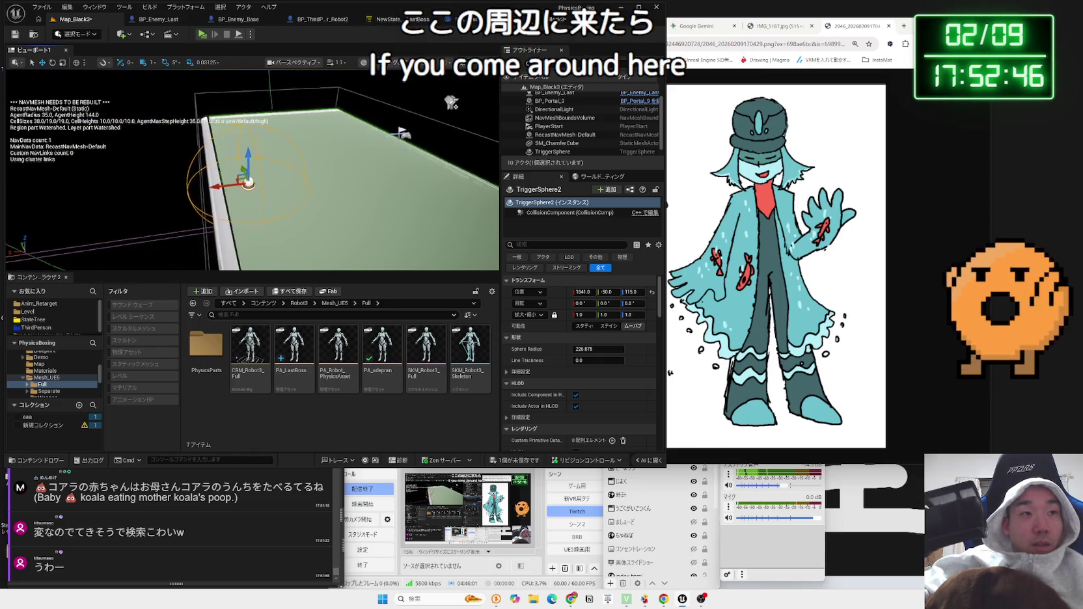
key("f")
mouse_move(251, 176)
left_mouse_down()
mouse_move(49, 134)
mouse_move(443, 27)
left_mouse_up()
- Add TriggerSphere2's On Actor Begin Overlap and End Overlap events to the level blueprint
left_click(448, 19)
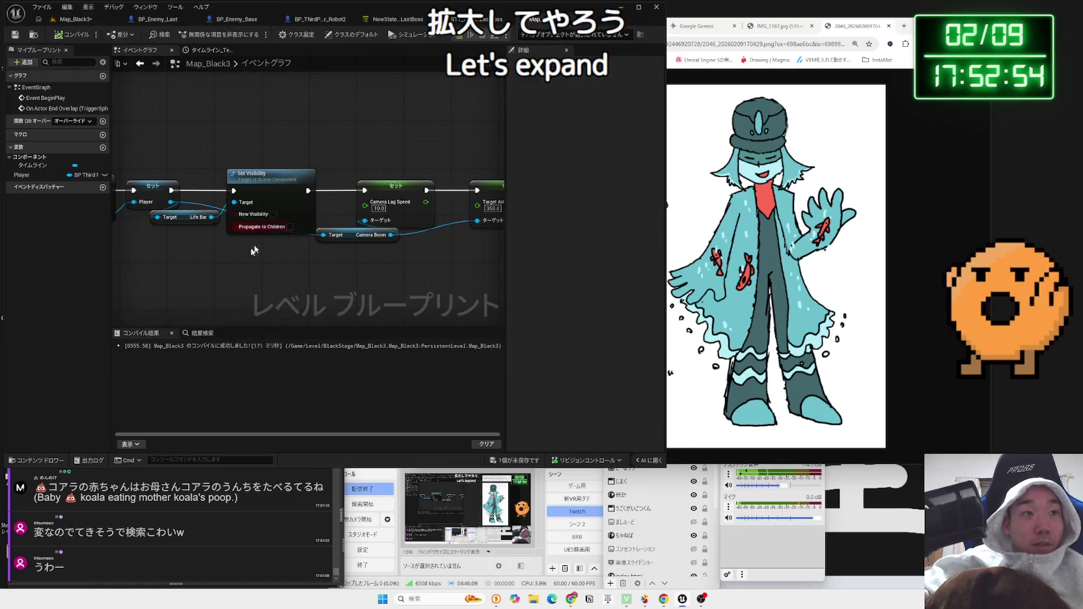
right_click(281, 205)
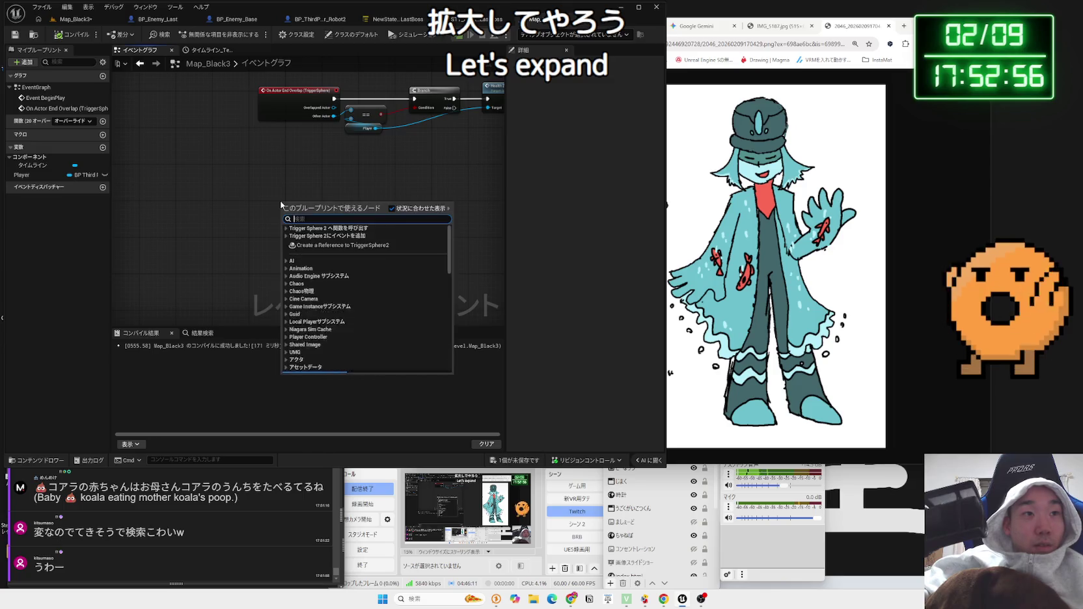
type("overlap")
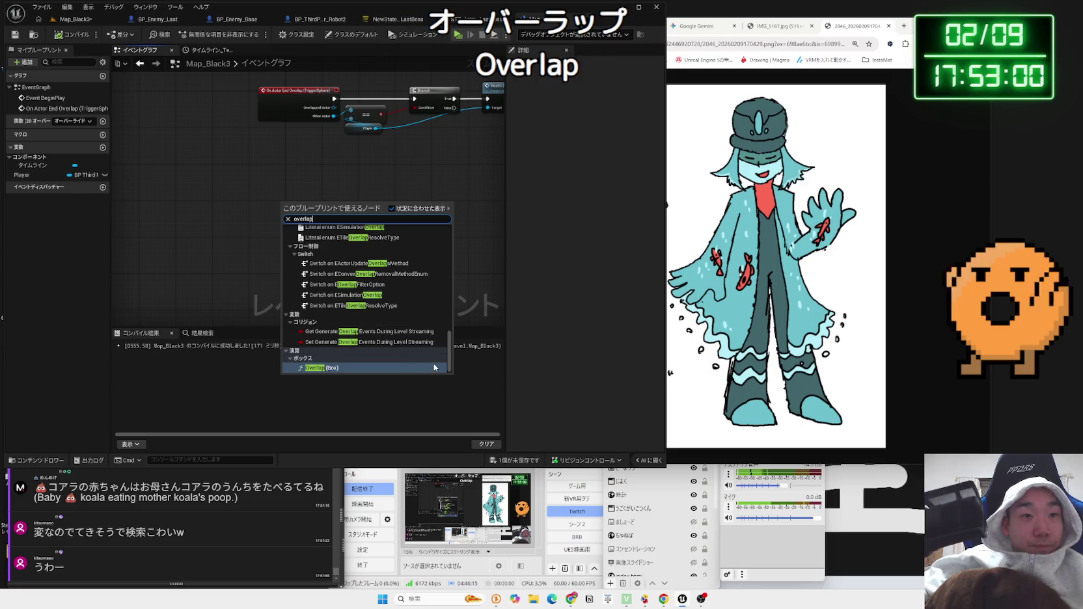
scroll(447, 356, "up", 10)
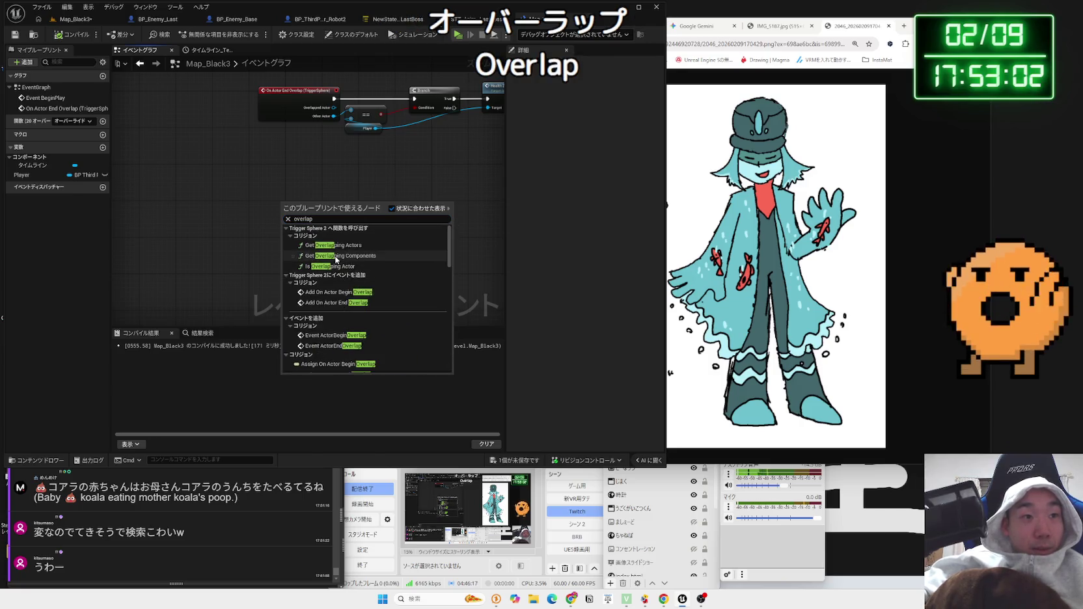
left_click(329, 294)
right_click(308, 262)
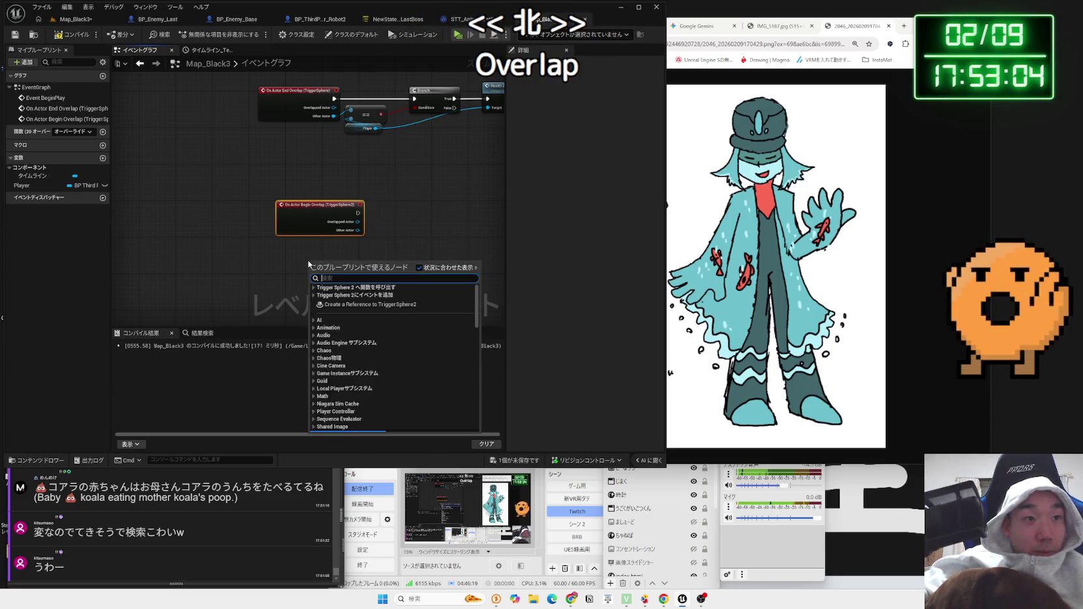
type("overlap")
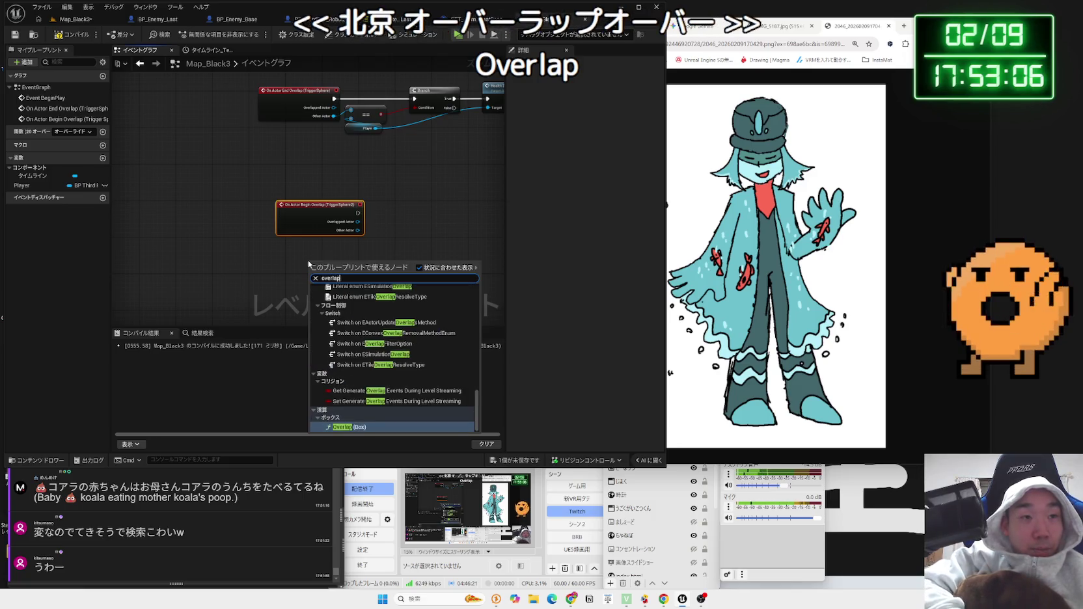
type(" end")
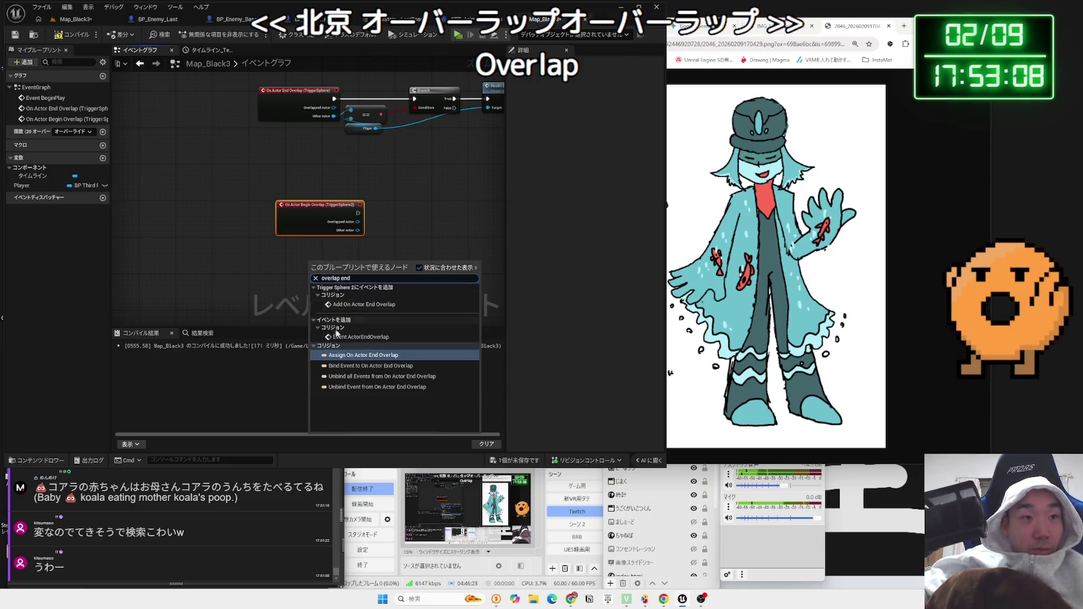
left_click(353, 304)
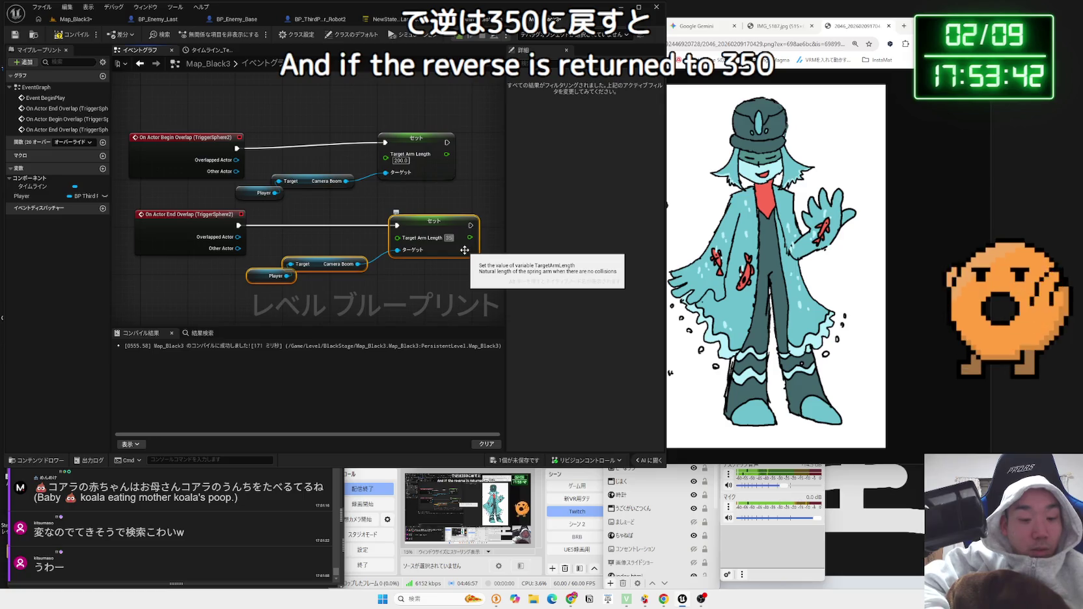
- Select the Camera Boom and Player nodes, then the On Actor End Overlap node
left_click(381, 280)
mouse_move(331, 294)
left_mouse_down()
mouse_move(288, 259)
mouse_move(306, 258)
mouse_move(300, 243)
left_mouse_up()
left_click(268, 267)
left_click(238, 220)
- Gate End Overlap with an Other Actor == Player check feeding a Branch
type("==")
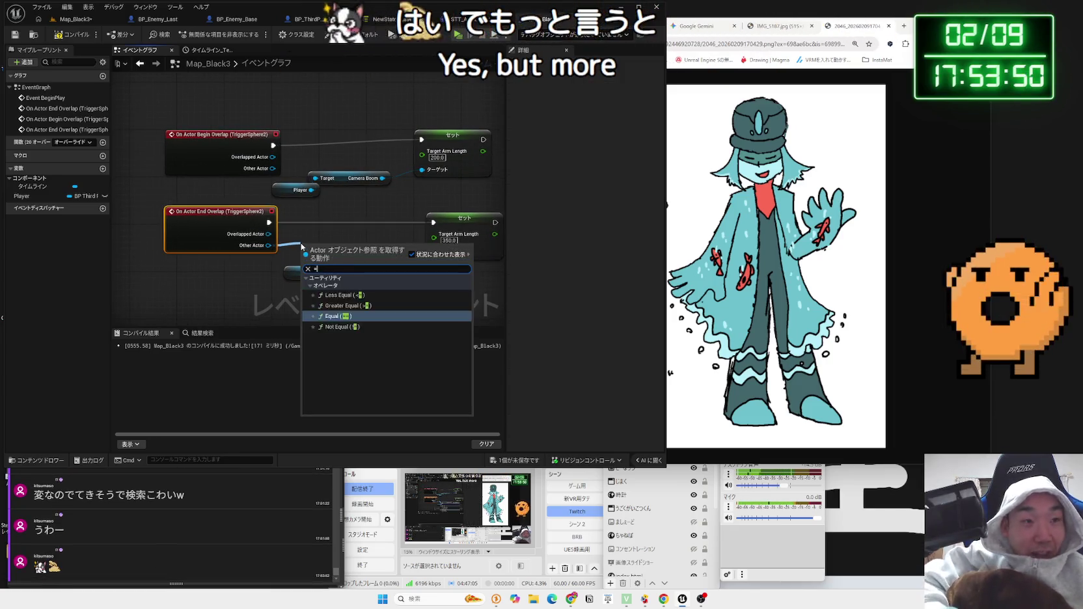
key("Return")
left_click(254, 282)
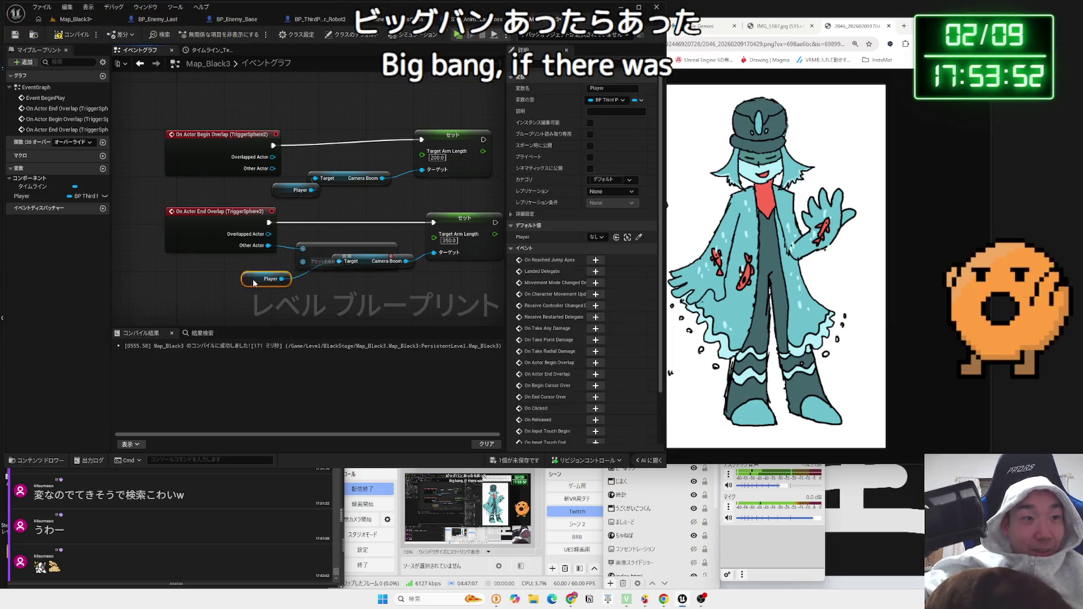
mouse_move(327, 253)
left_mouse_down()
mouse_move(292, 274)
mouse_move(336, 296)
mouse_move(332, 311)
left_mouse_up()
left_click(345, 285)
mouse_move(289, 269)
left_mouse_down()
mouse_move(317, 259)
mouse_move(320, 240)
left_mouse_up()
type("branch")
key("Return")
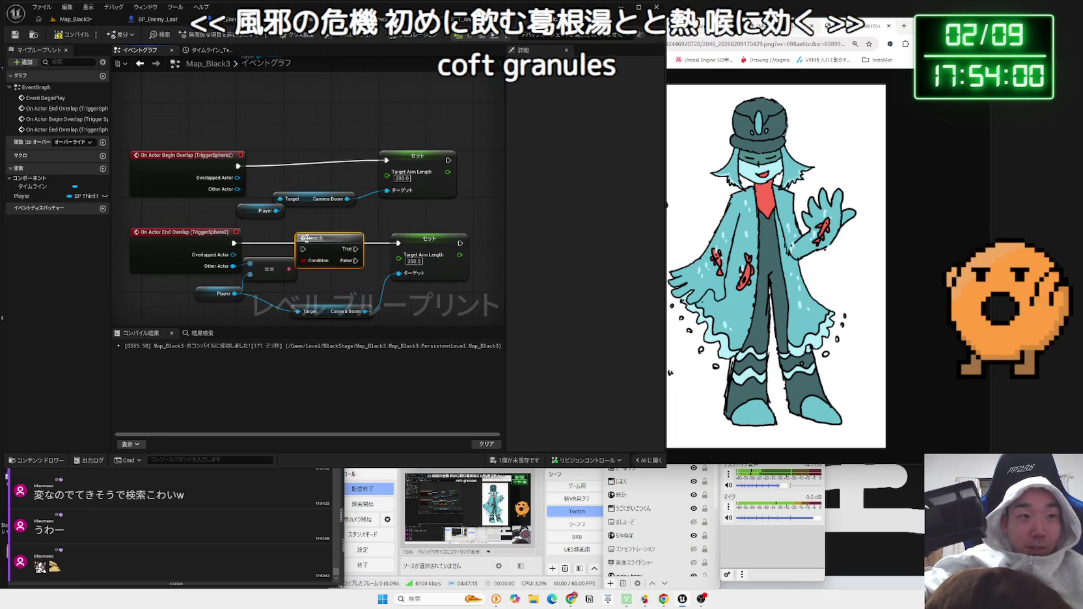
left_click_drag(234, 242, 386, 246)
left_click_drag(334, 311, 335, 312)
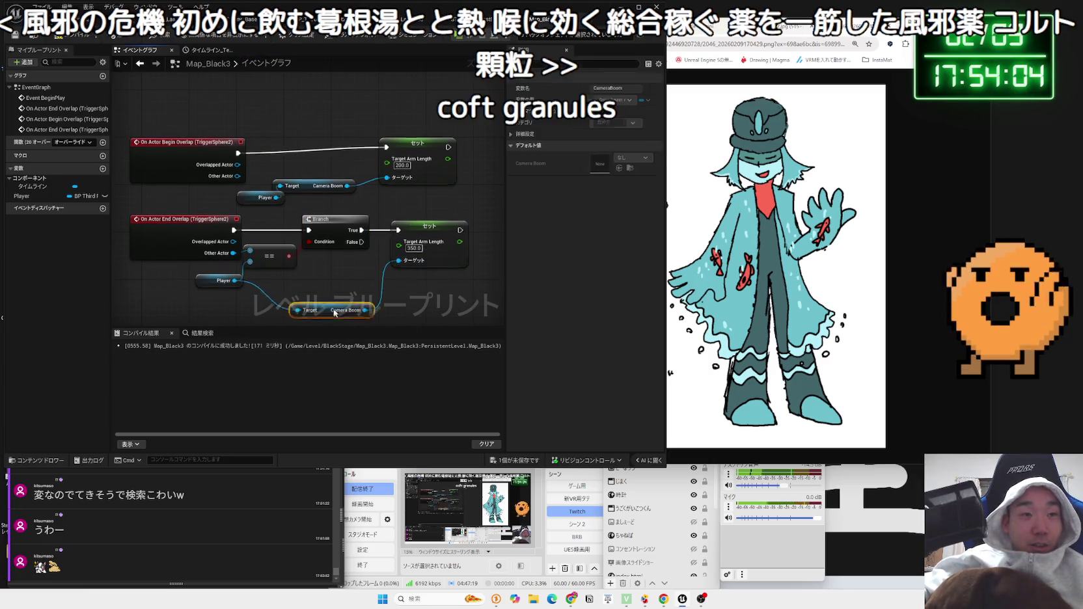
left_click(392, 307)
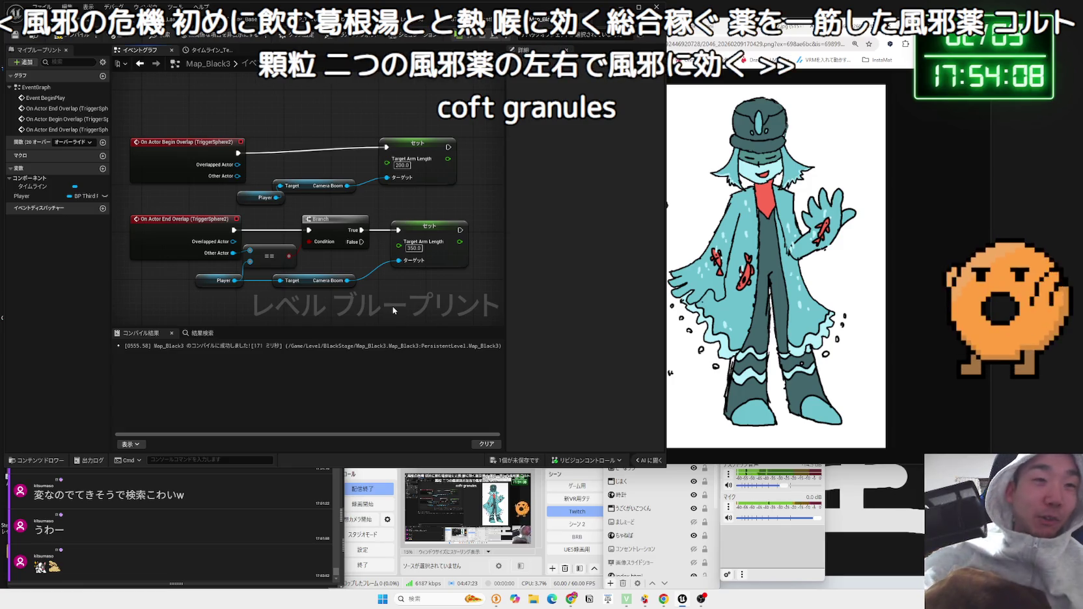
- Save the level and rearrange the Begin Overlap node group and Player node
left_click(529, 463)
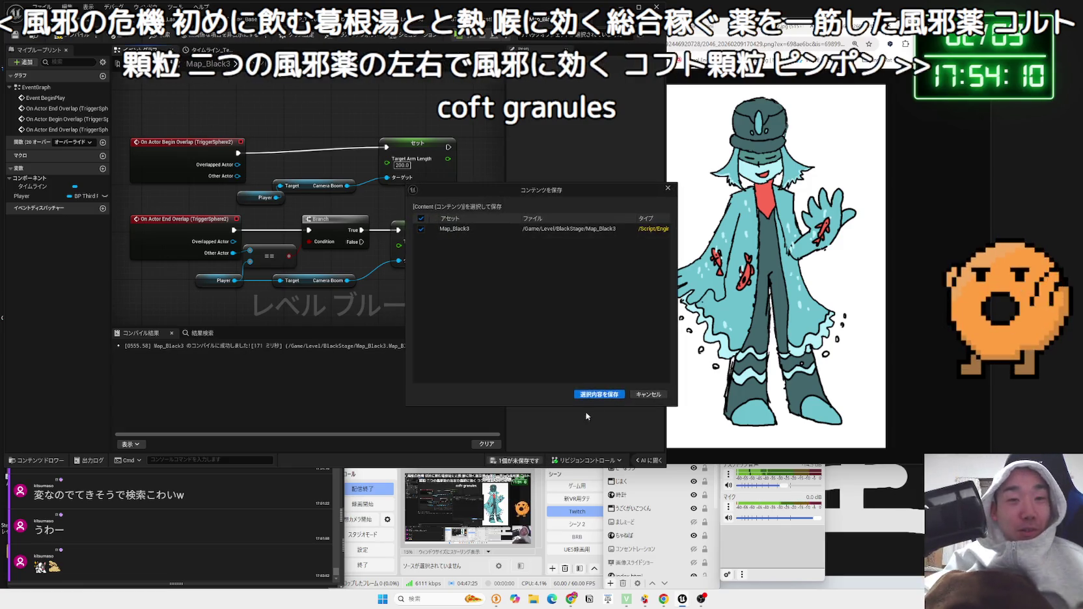
left_click(598, 398)
left_click(206, 173)
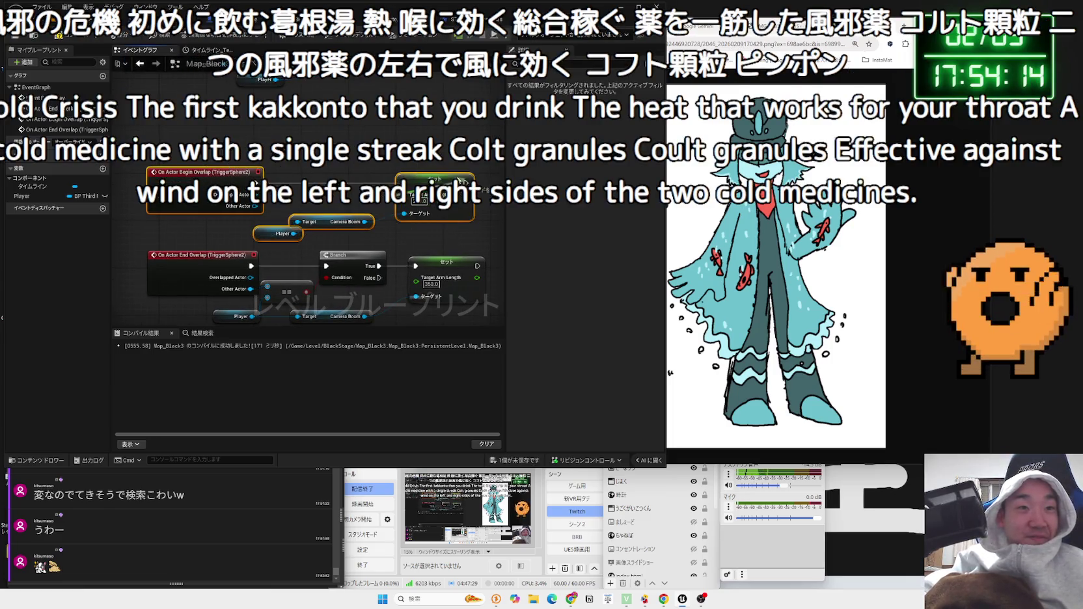
left_click_drag(367, 254, 396, 231)
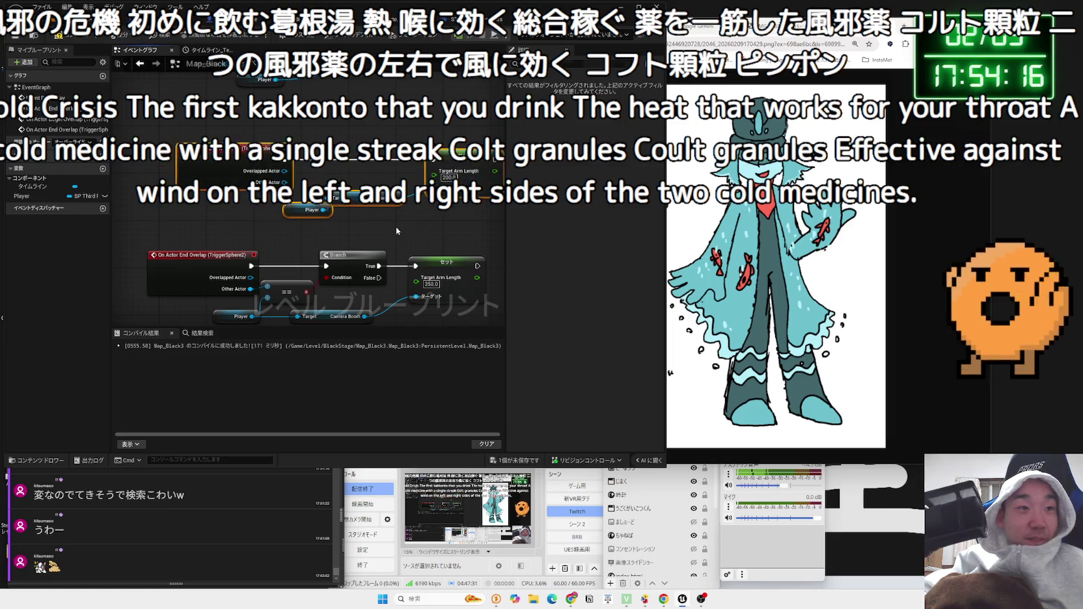
mouse_move(284, 205)
left_mouse_down()
mouse_move(210, 213)
mouse_move(299, 224)
left_mouse_up()
- Add an Equal comparison against Player and a Branch after the Begin Overlap event
type("==")
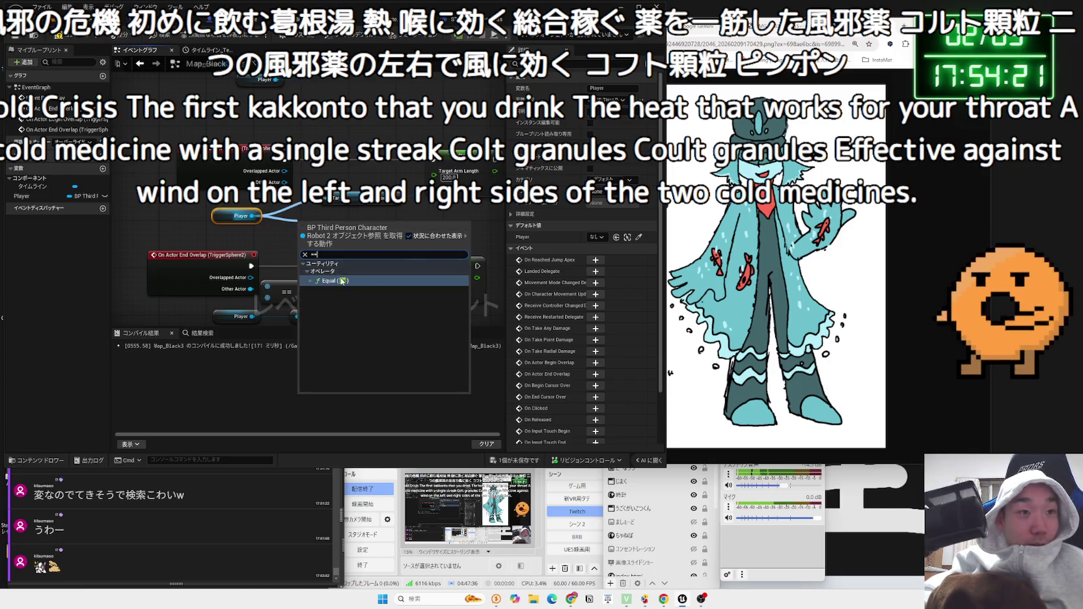
left_click(343, 281)
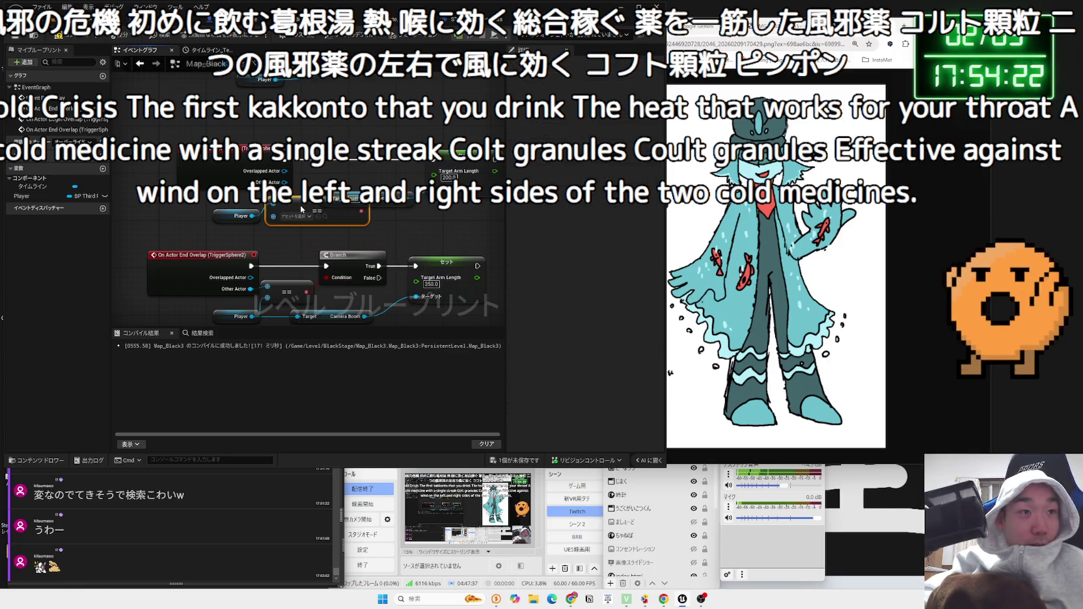
left_click_drag(429, 222, 430, 223)
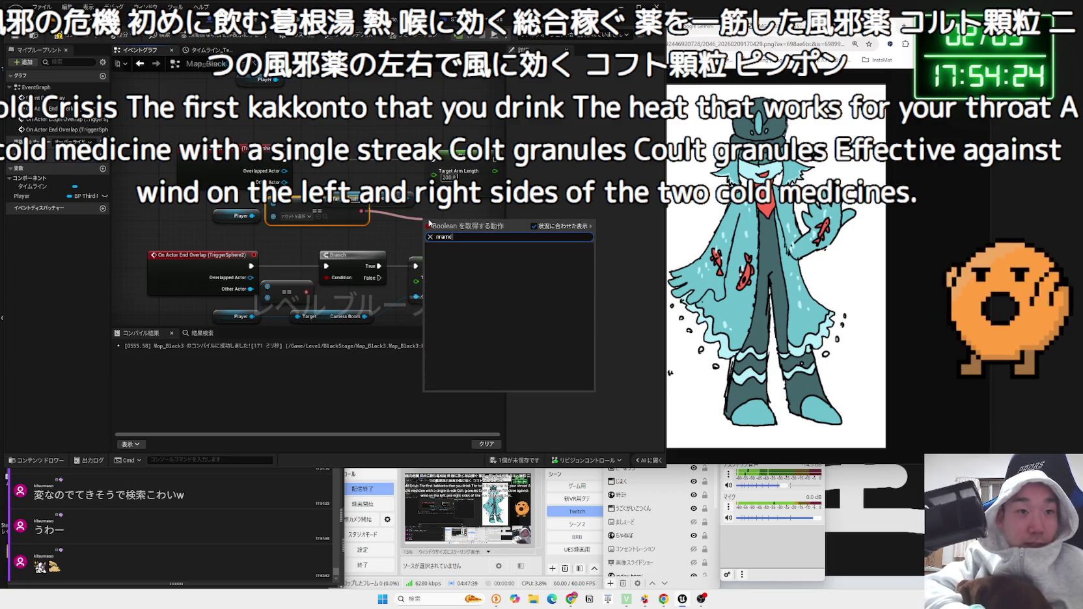
type("branch")
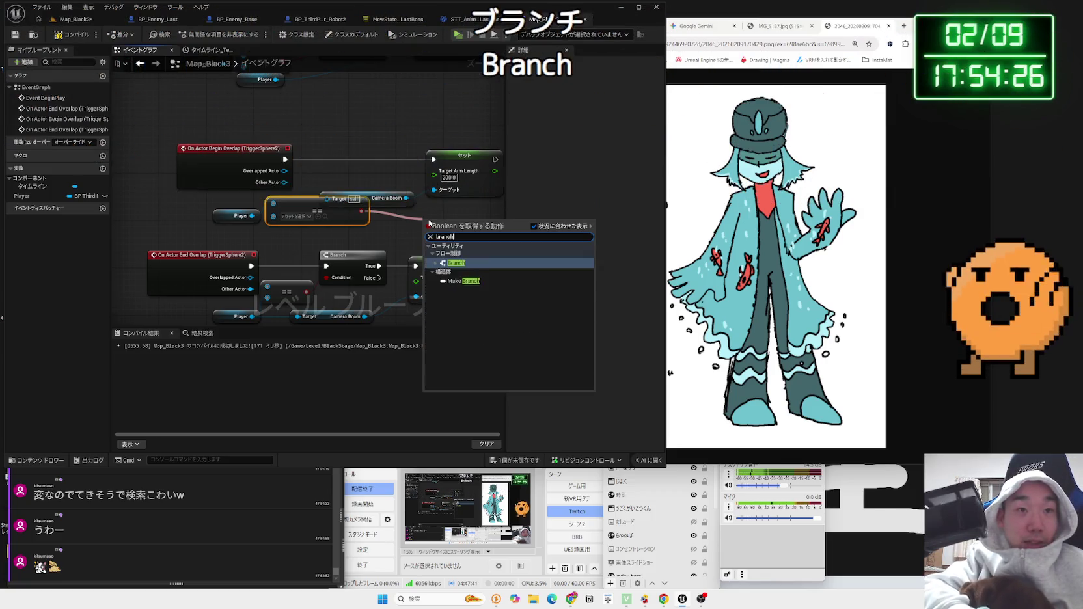
key("Return")
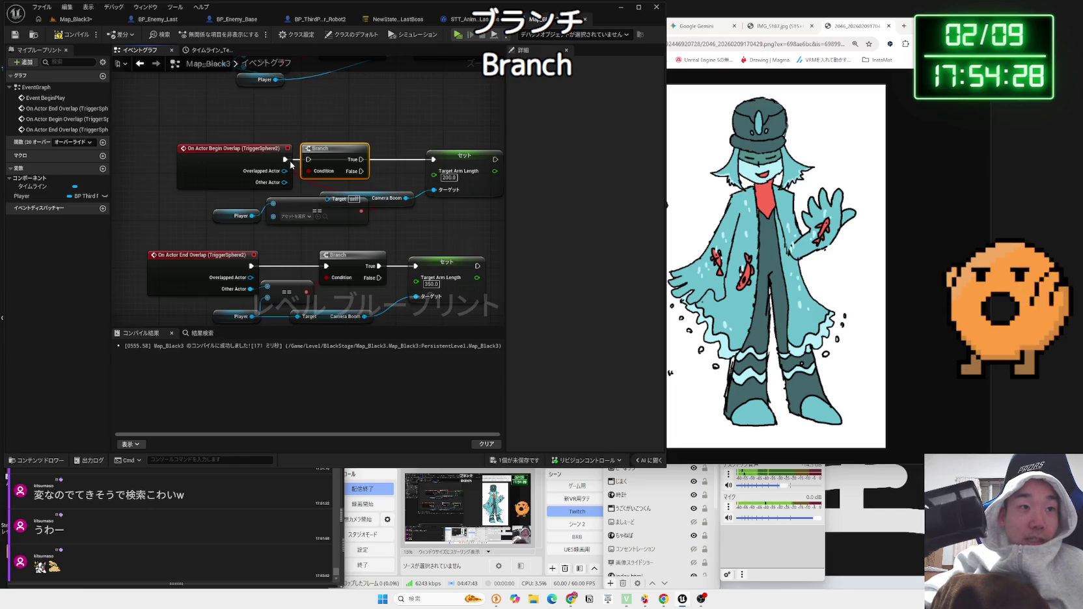
mouse_move(295, 163)
left_mouse_down()
mouse_move(273, 159)
mouse_move(433, 163)
left_mouse_up()
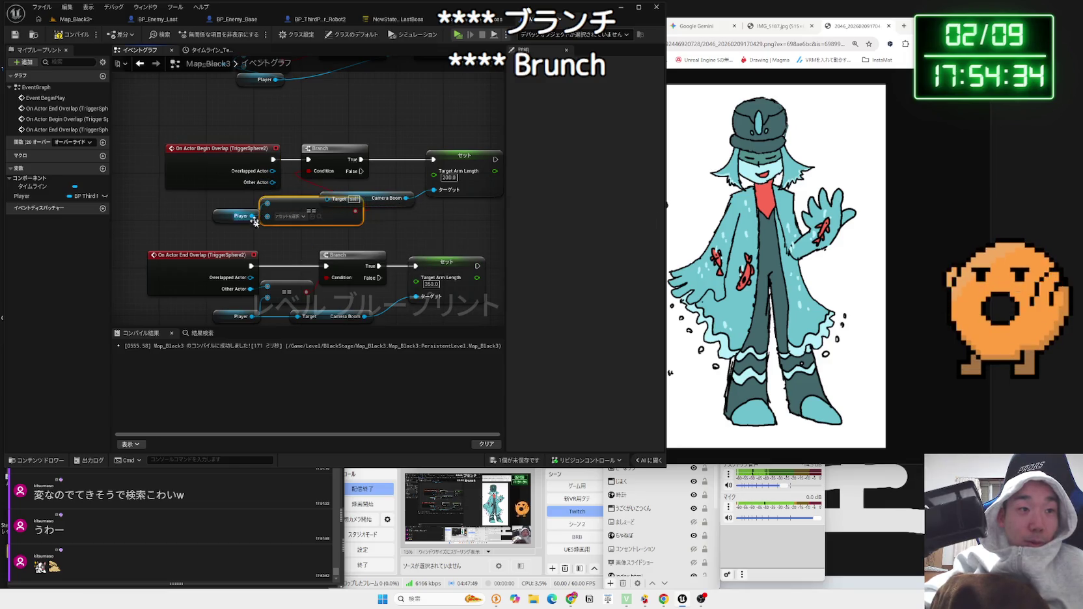
key("ctrl+z")
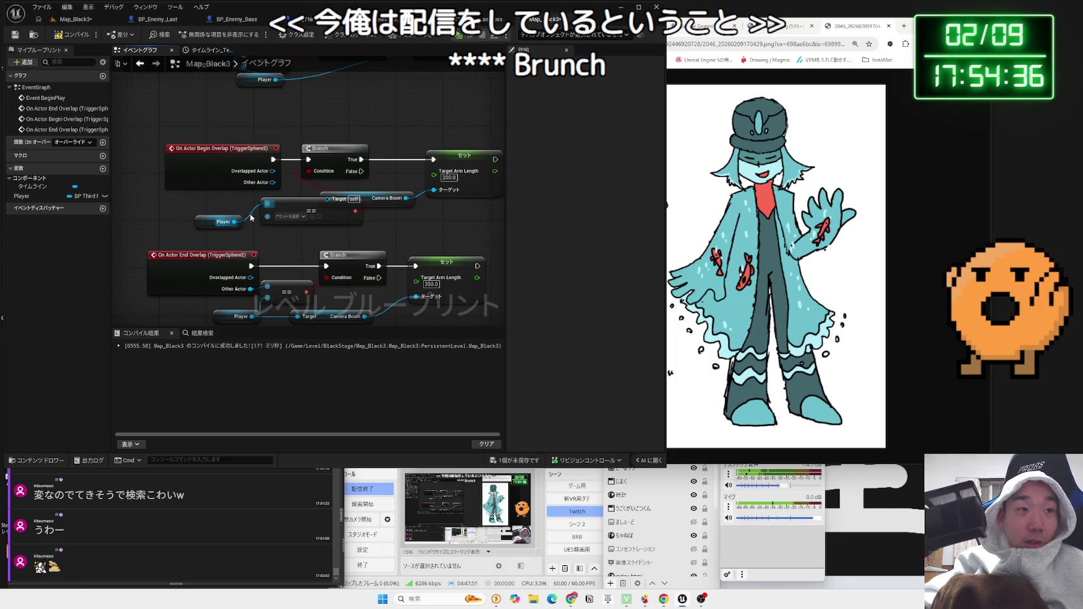
- Wire Player into the comparison and the Camera Boom target, then return to the level editor
left_click_drag(234, 221, 268, 218)
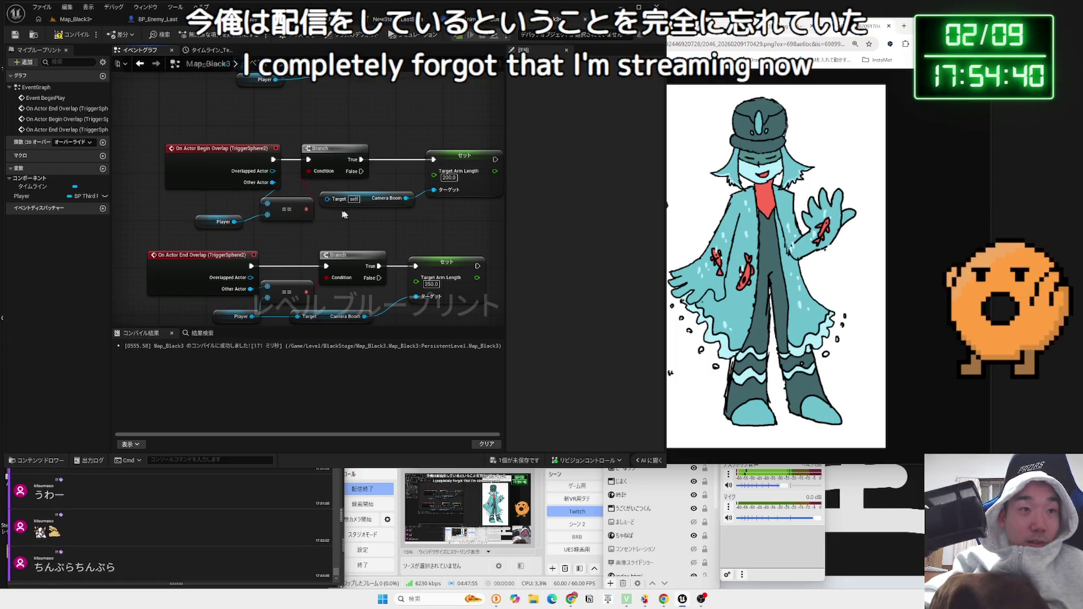
mouse_move(235, 222)
left_mouse_down()
mouse_move(361, 242)
mouse_move(302, 218)
mouse_move(335, 214)
mouse_move(330, 203)
mouse_move(291, 212)
left_mouse_up()
left_click_drag(214, 225, 239, 224)
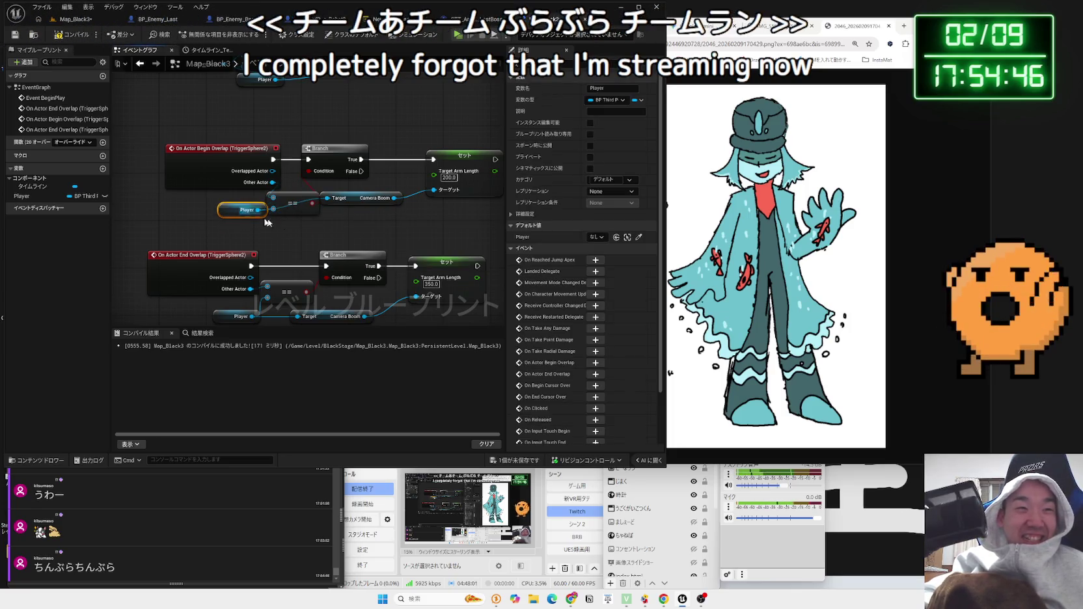
left_click(267, 223)
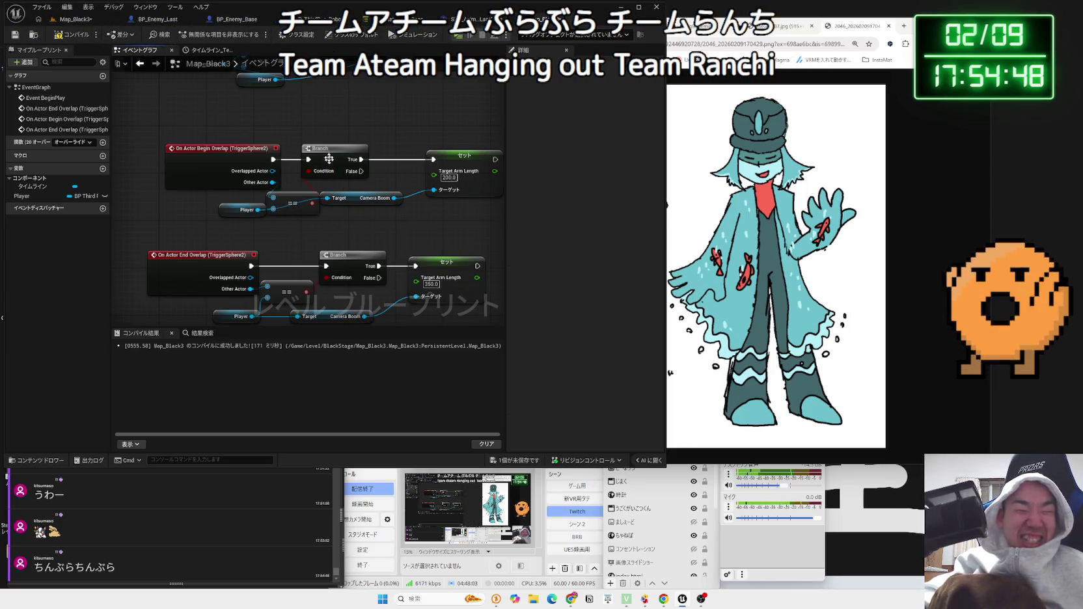
left_click(76, 19)
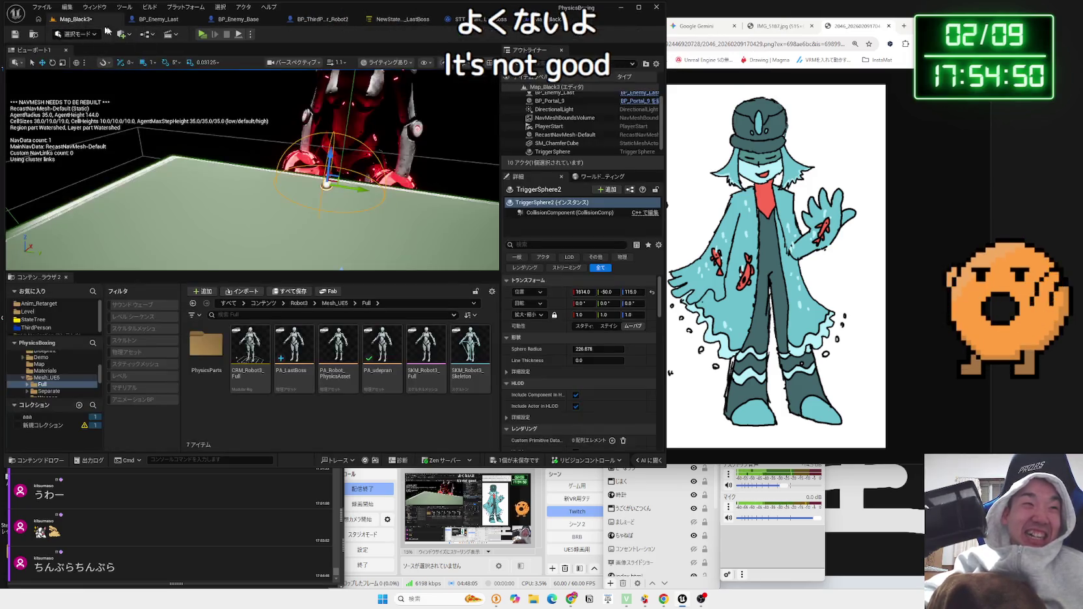
left_click(203, 34)
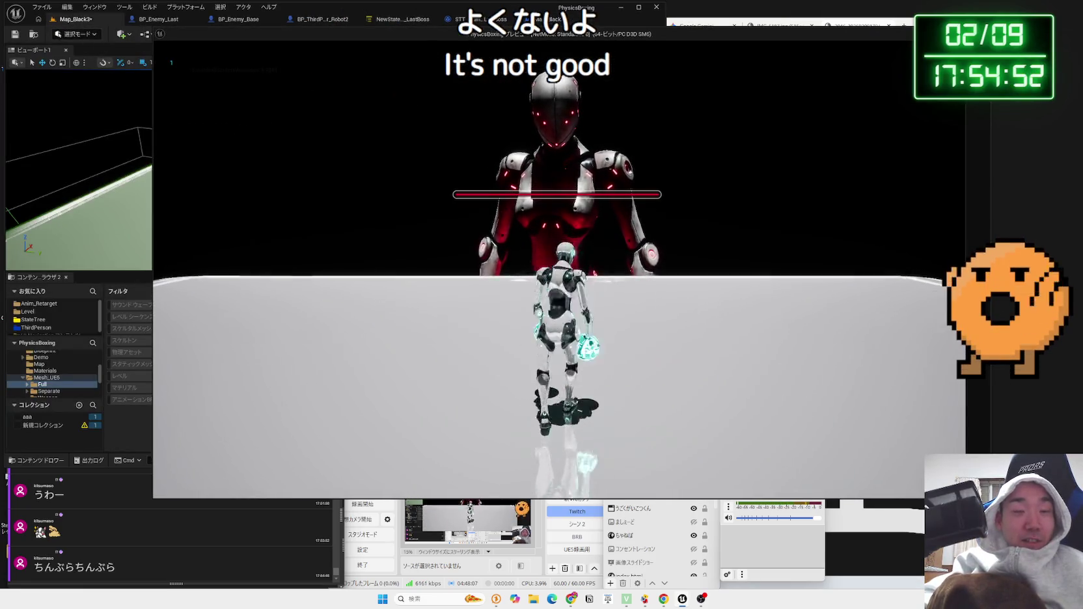
key("w")
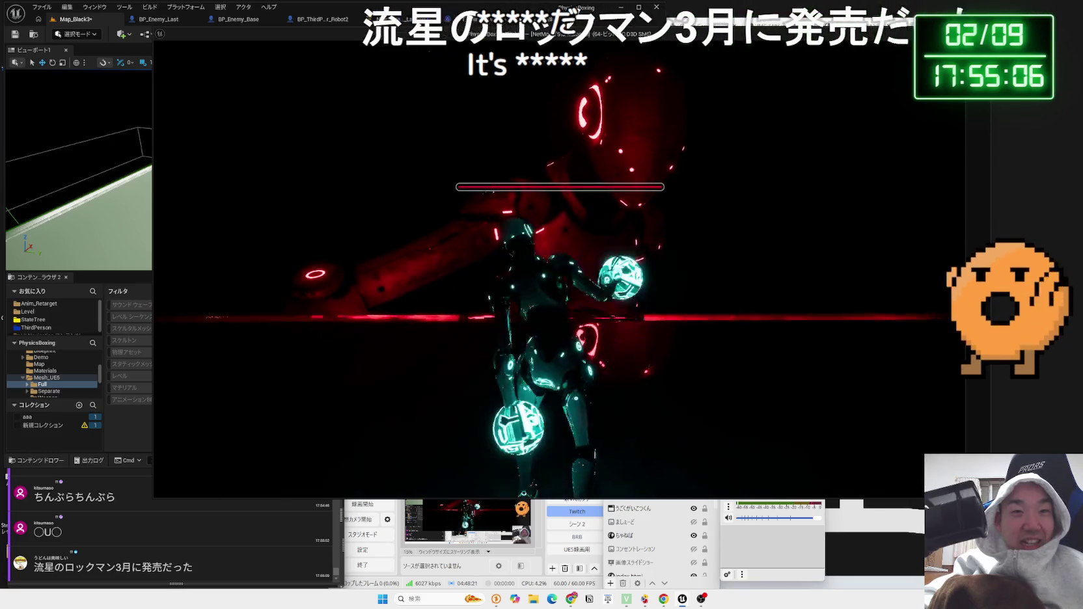
key("Escape")
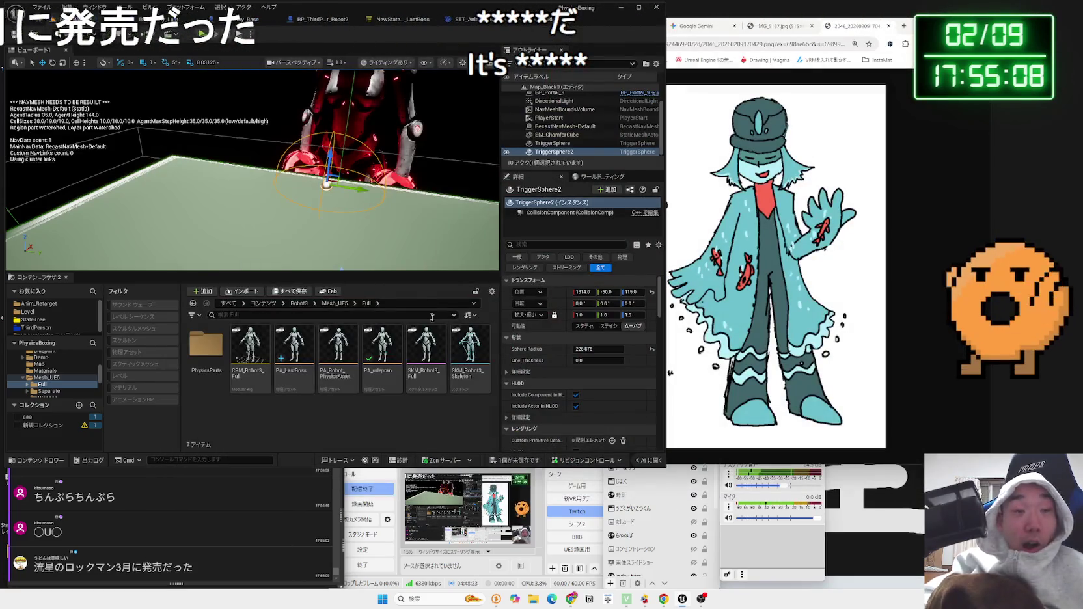
- Save all changes and move the End Overlap group and Set arm-length node to make room
left_click(517, 464)
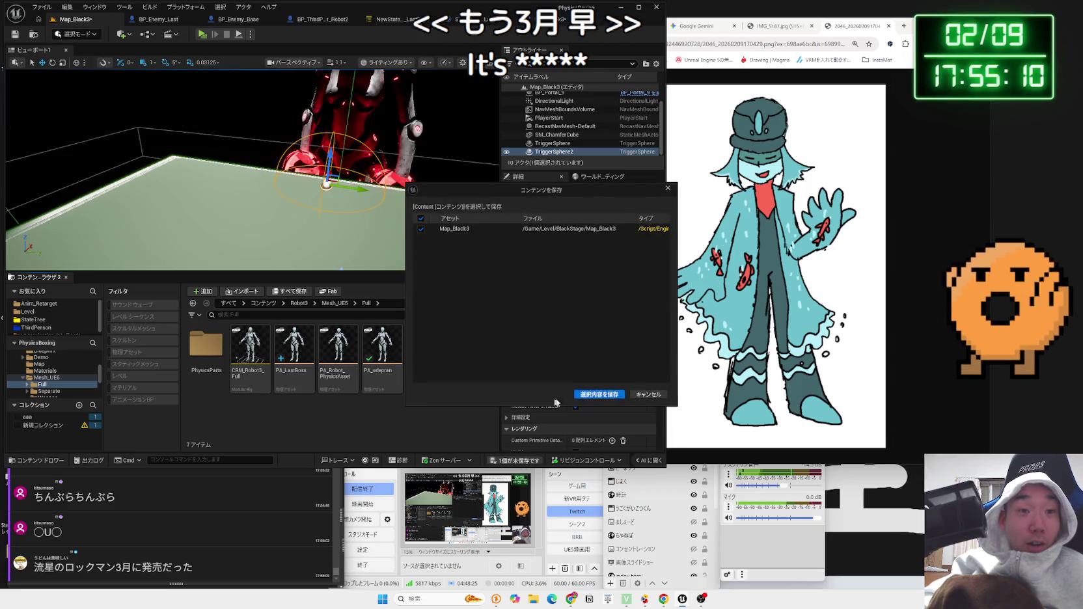
key("Return")
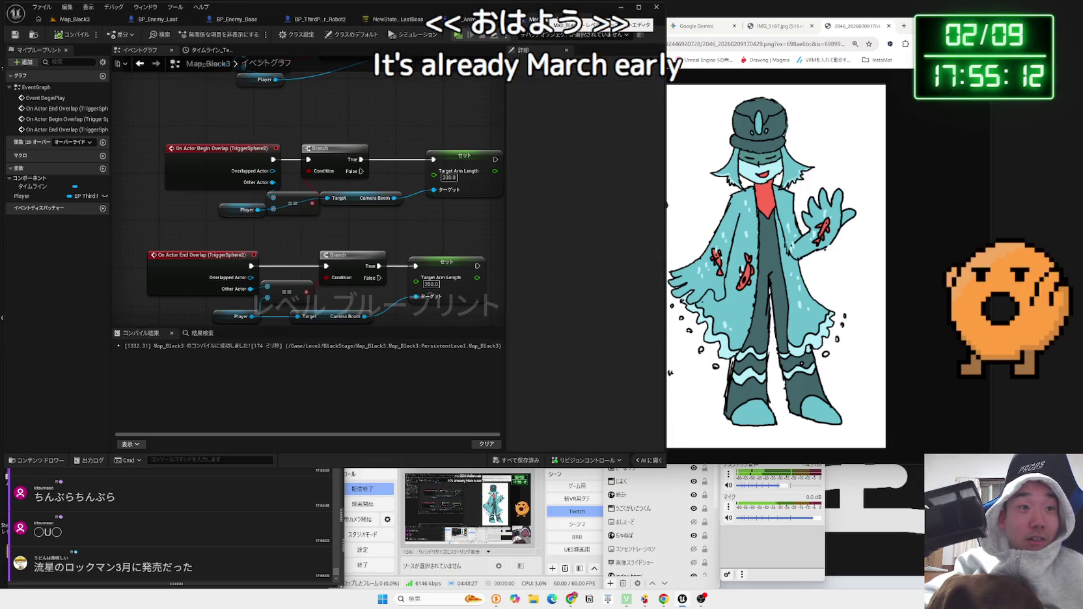
scroll(327, 113, "down", 4)
mouse_move(417, 233)
left_mouse_down()
mouse_move(246, 205)
mouse_move(246, 232)
left_mouse_up()
left_click(351, 204)
mouse_move(259, 130)
left_mouse_down()
mouse_move(195, 162)
mouse_move(142, 165)
left_mouse_up()
scroll(274, 136, "up", 3)
left_click_drag(363, 158, 449, 158)
left_click(336, 222)
- Add Timeline_0, play it from the Branch's True output, and open its timeline editor
right_click(336, 221)
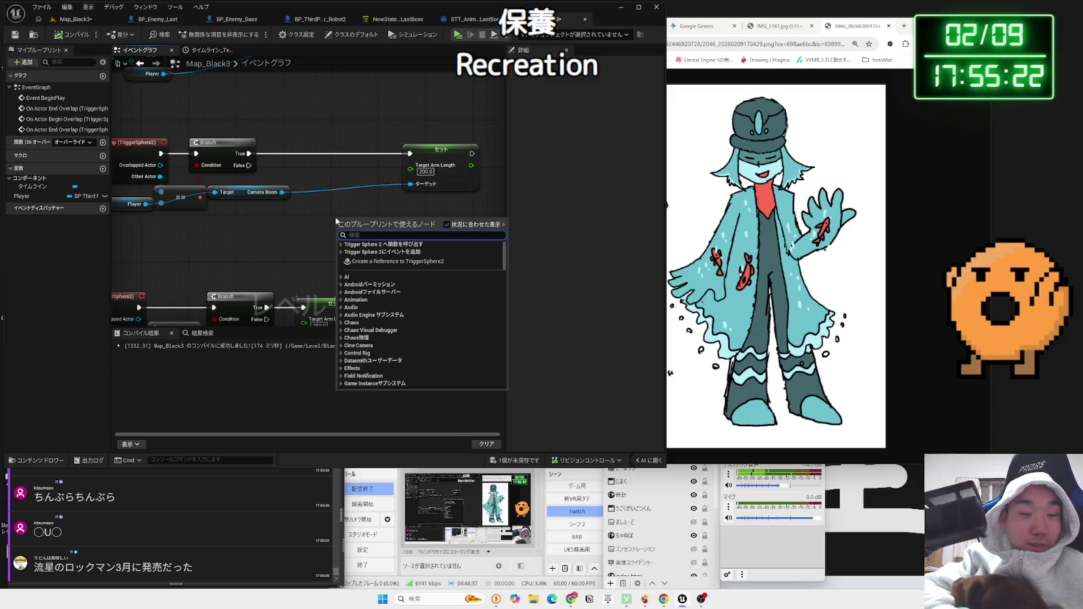
type("time line")
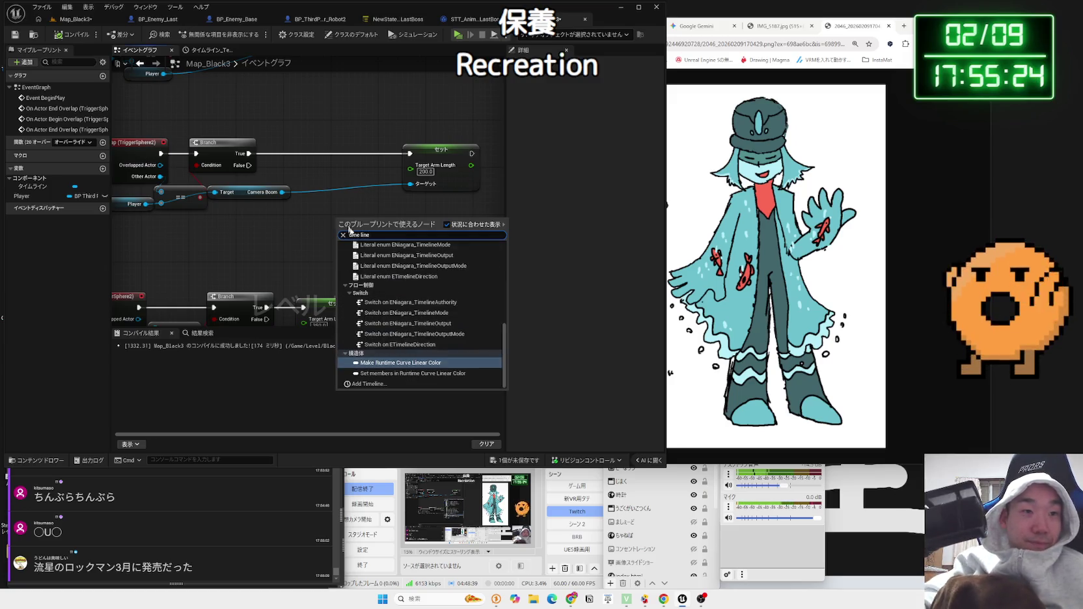
left_click(371, 384)
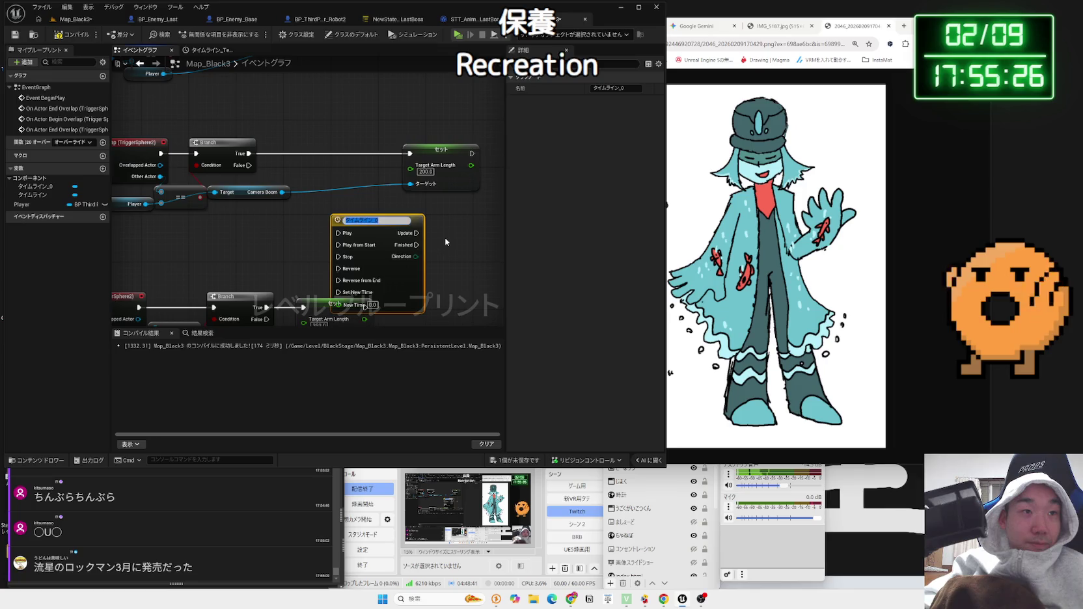
mouse_move(367, 222)
left_mouse_down()
mouse_move(442, 205)
mouse_move(396, 194)
left_mouse_up()
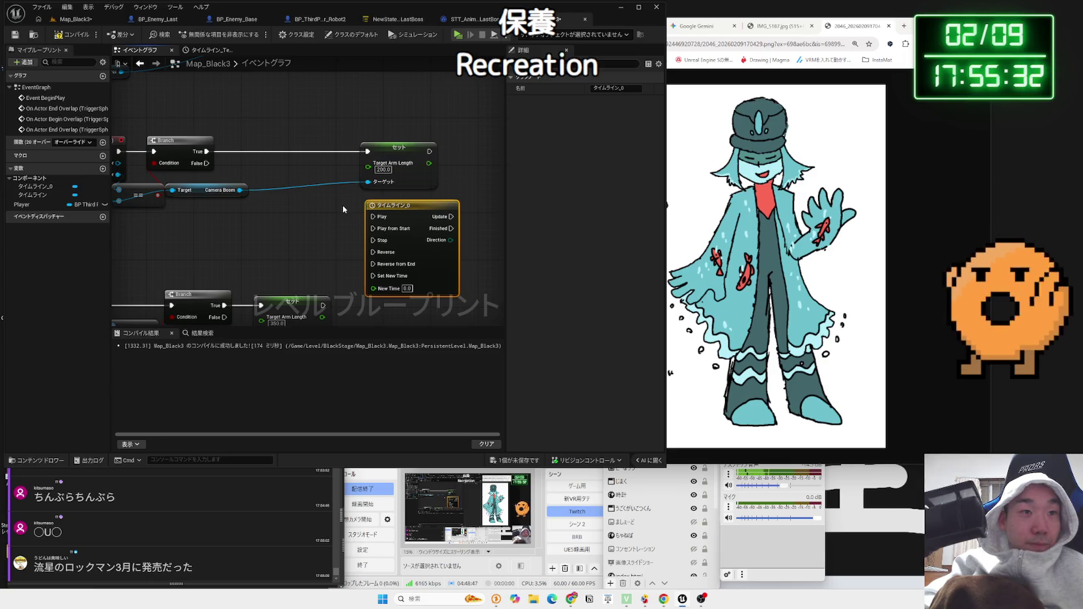
left_click_drag(309, 206, 373, 221)
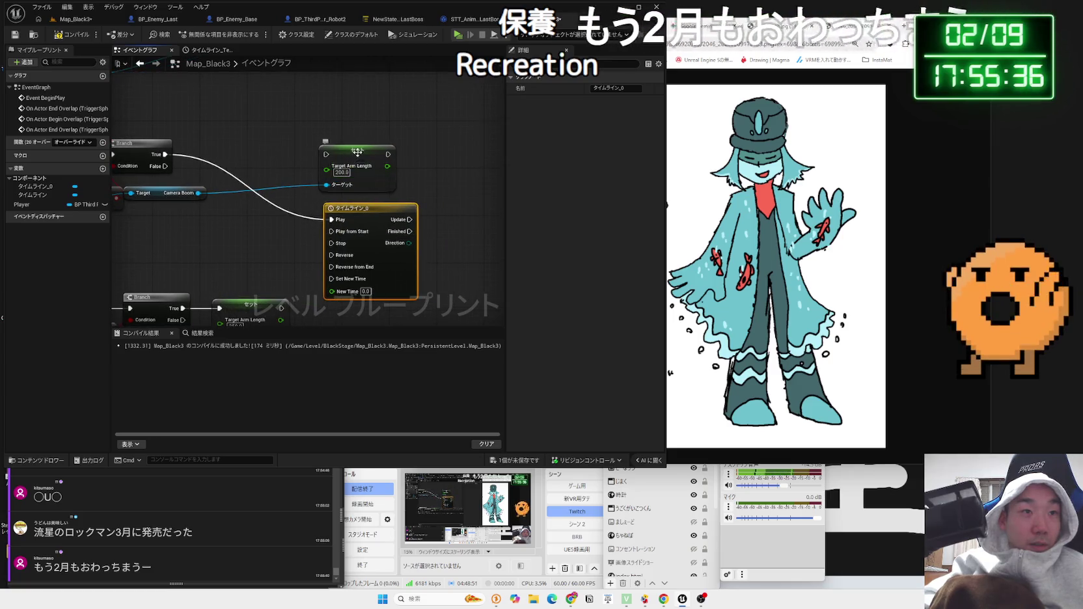
left_click_drag(358, 151, 351, 144)
right_click(317, 262)
left_click(315, 259)
double_click(368, 209)
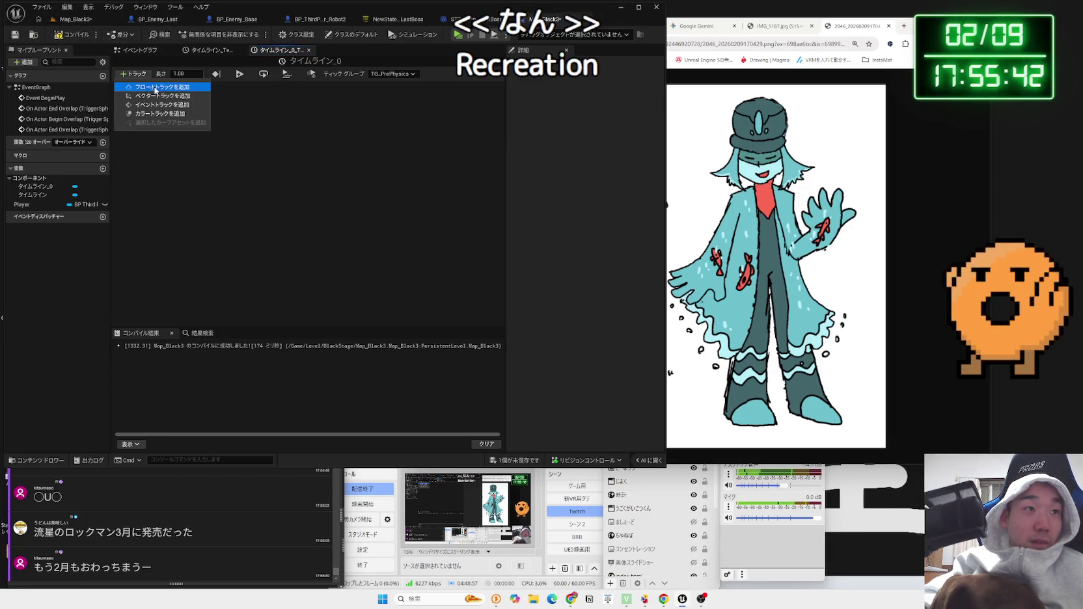
- Add a float track to Timeline_0 and place two keys on its curve
left_click(162, 87)
right_click(199, 151)
left_click(219, 166)
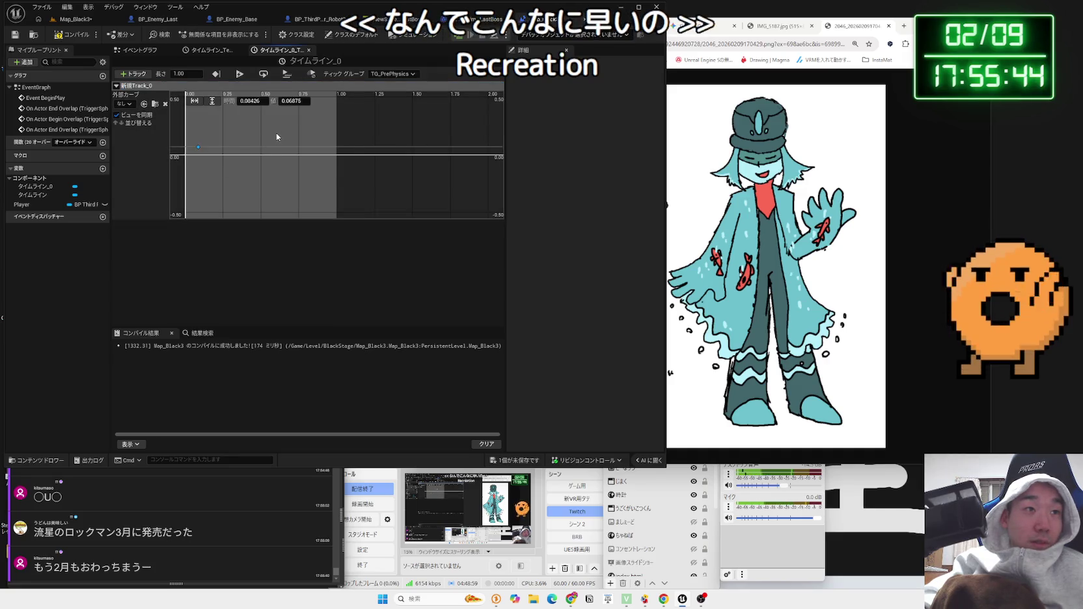
right_click(276, 134)
left_click(297, 149)
- Set the first key to time 0 with value 35
left_click(199, 149)
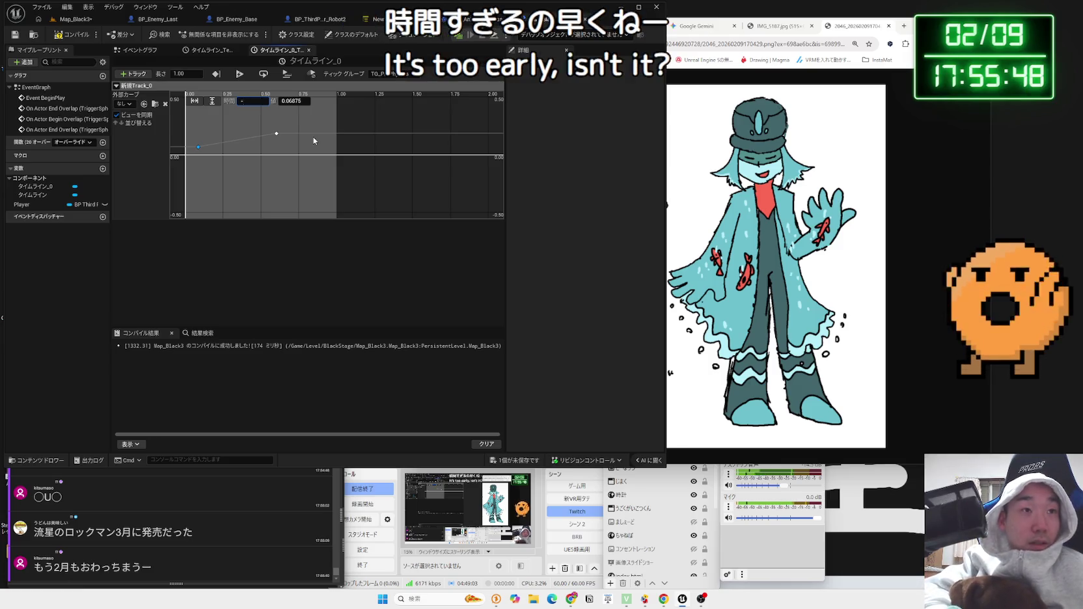
type("0")
key("Return")
key("Tab")
key("BackSpace")
type("35")
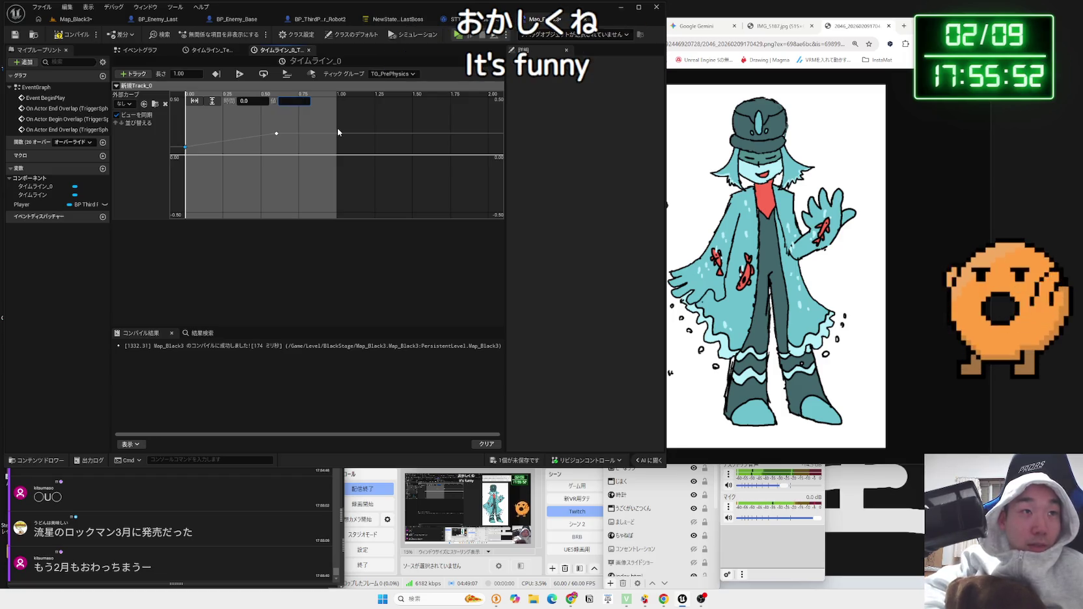
key("Return")
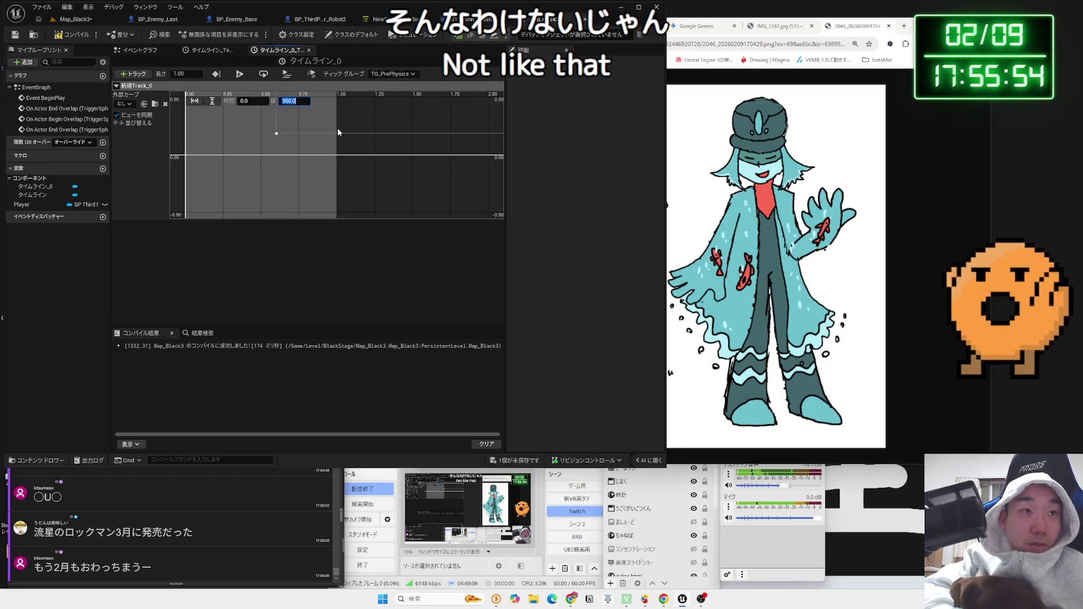
- Give the second key value 200 at time 1.0, then zoom the curve graph to inspect it
left_click(276, 134)
left_click(293, 101)
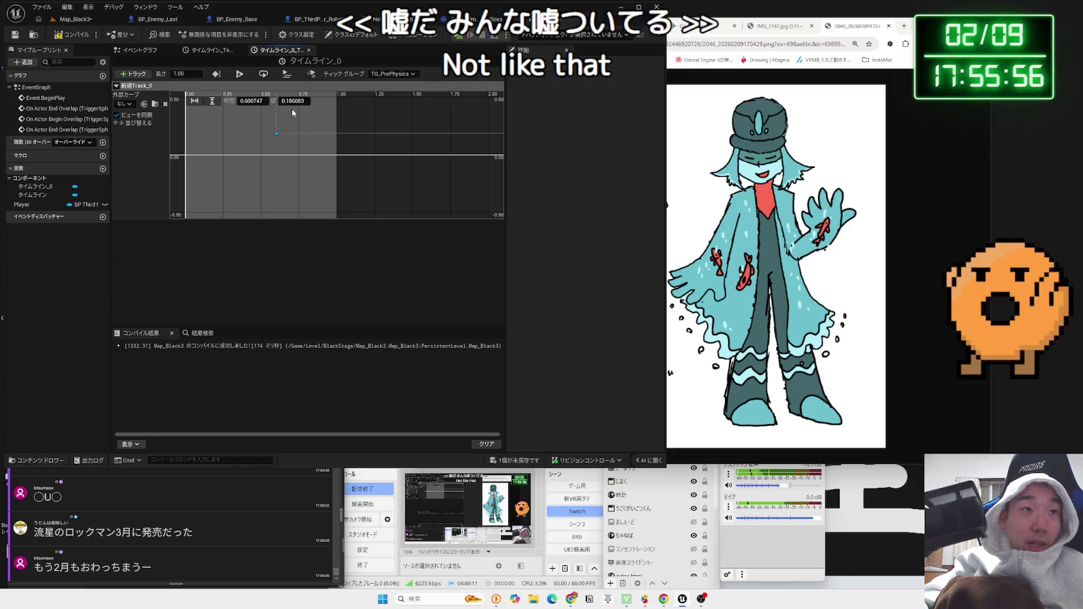
key("BackSpace")
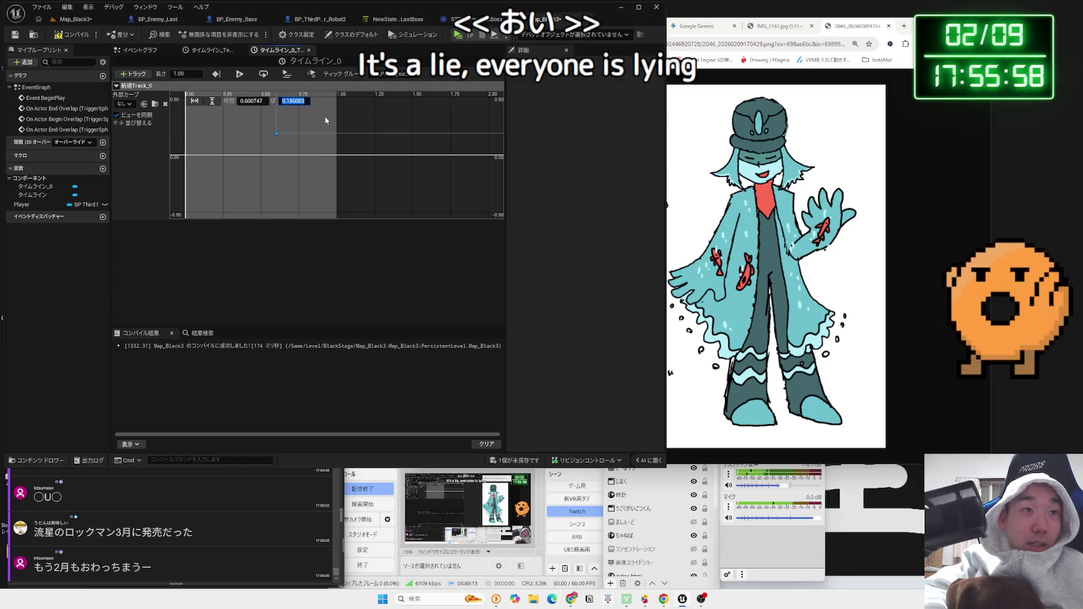
type("200")
key("Return")
left_click(264, 104)
type("1")
key("Return")
left_click(296, 139)
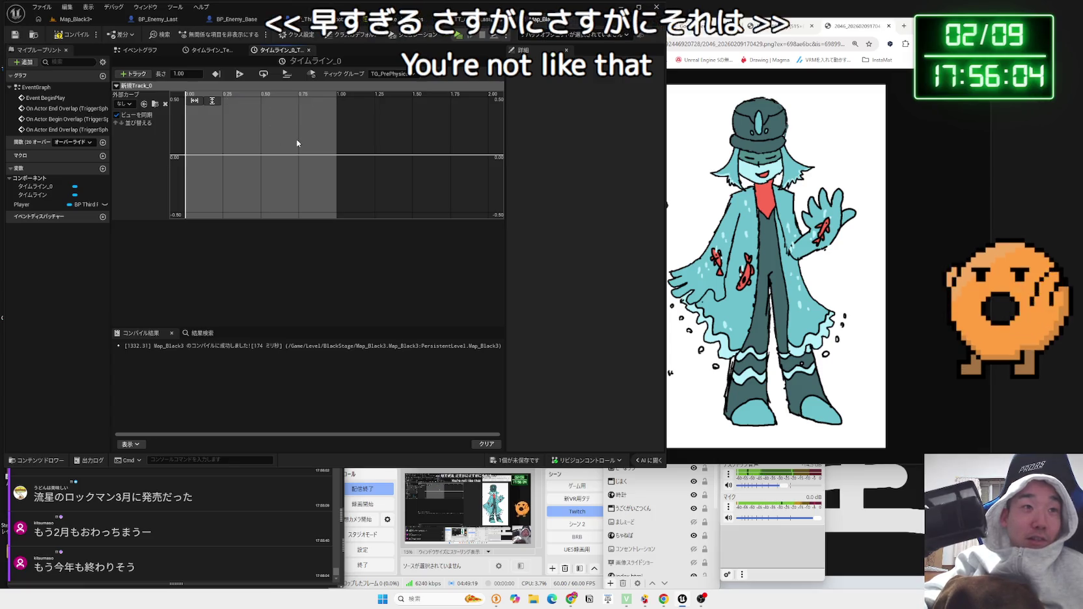
scroll(296, 139, "down", 10)
scroll(297, 142, "down", 10)
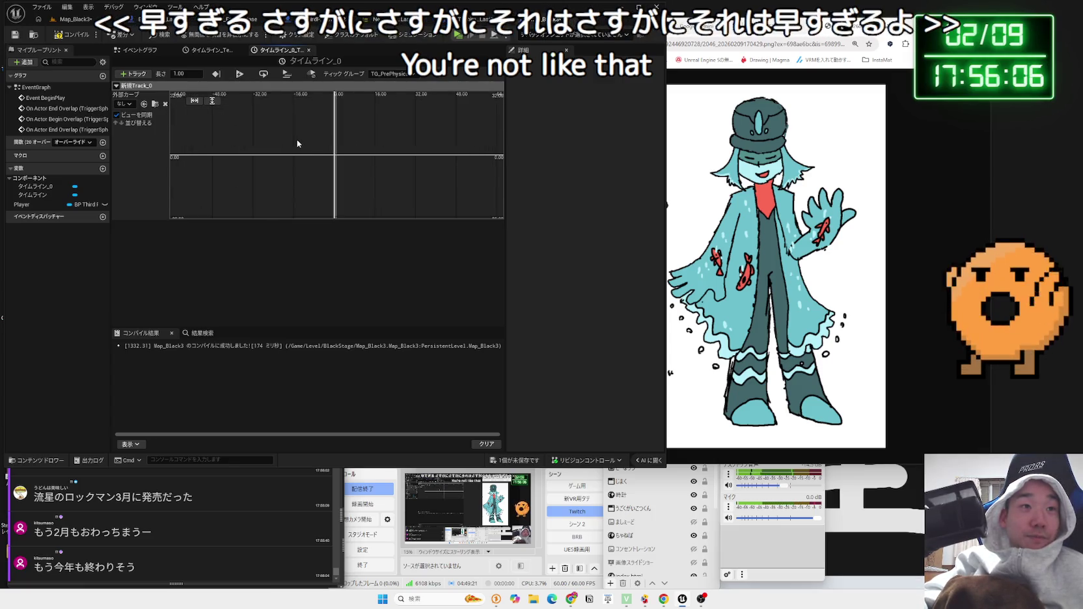
scroll(306, 141, "up", 2)
scroll(339, 191, "up", 2)
scroll(362, 150, "up", 4)
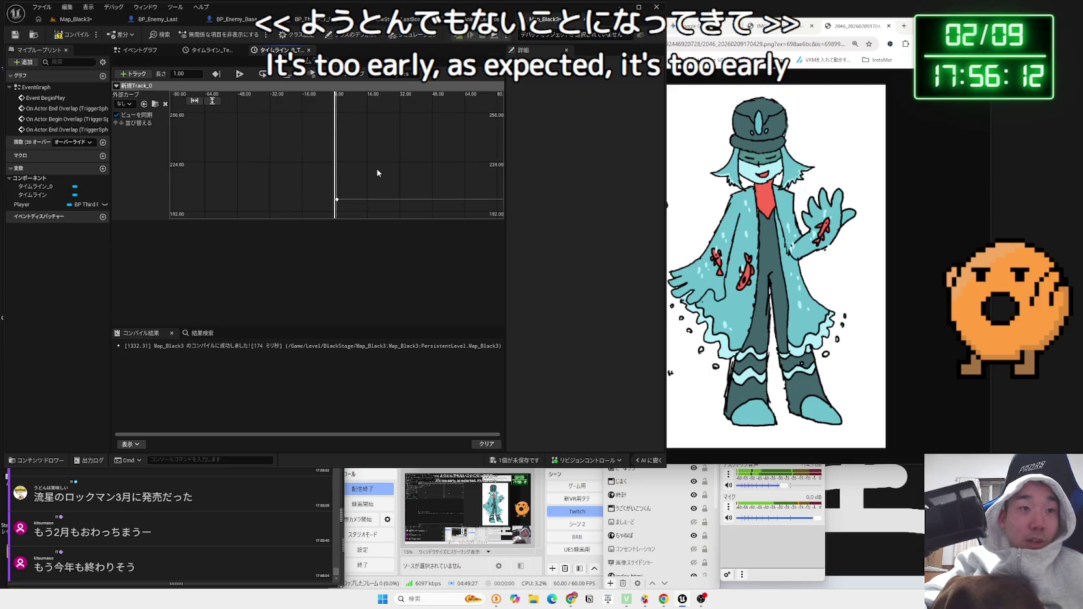
scroll(320, 173, "down", 2)
scroll(320, 168, "down", 2)
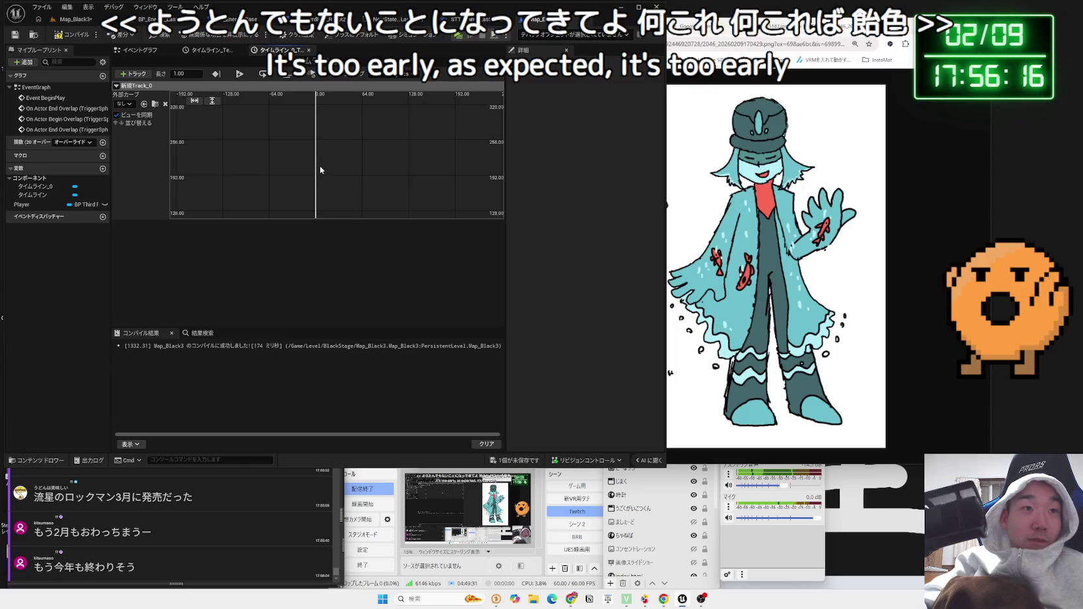
scroll(319, 168, "up", 3)
scroll(324, 163, "up", 4)
scroll(311, 171, "down", 2)
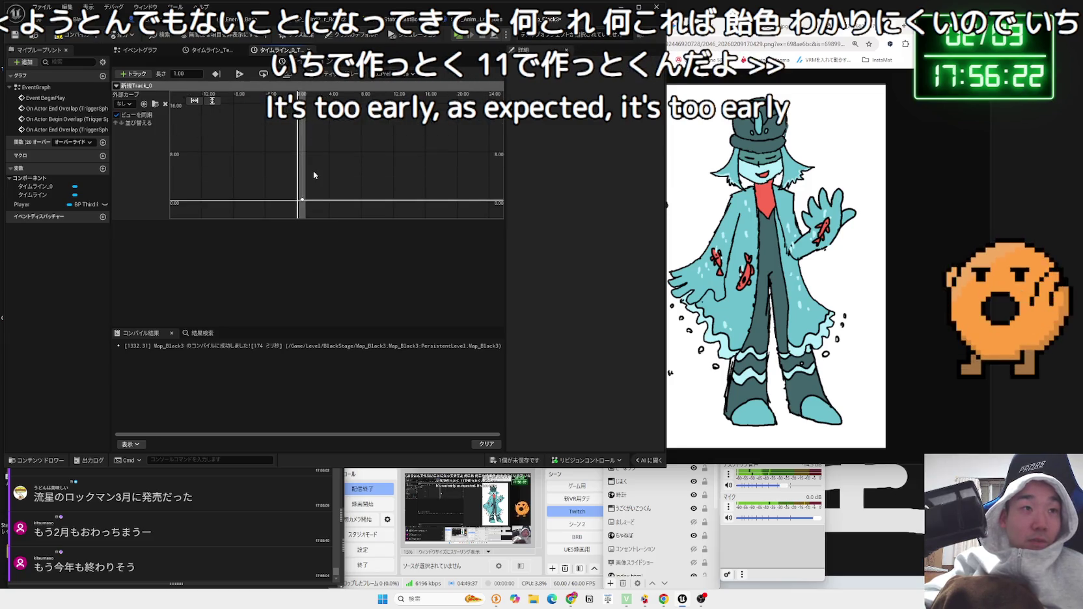
scroll(311, 201, "up", 3)
scroll(284, 120, "up", 3)
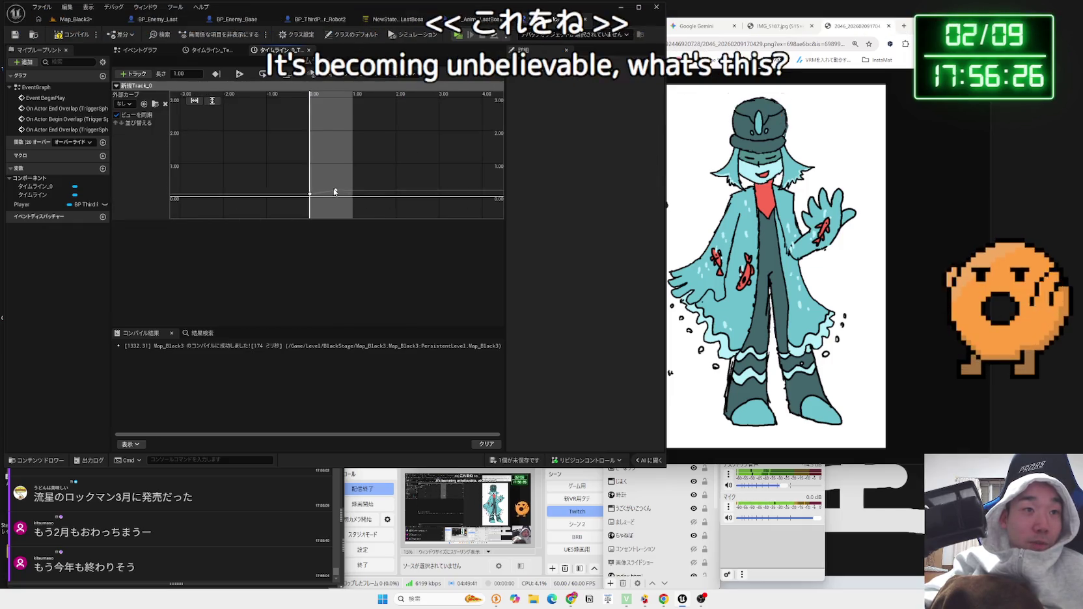
- Set the second key to time 1.0 and value 1.0, and the first key's time to 0
left_click(335, 190)
key("f")
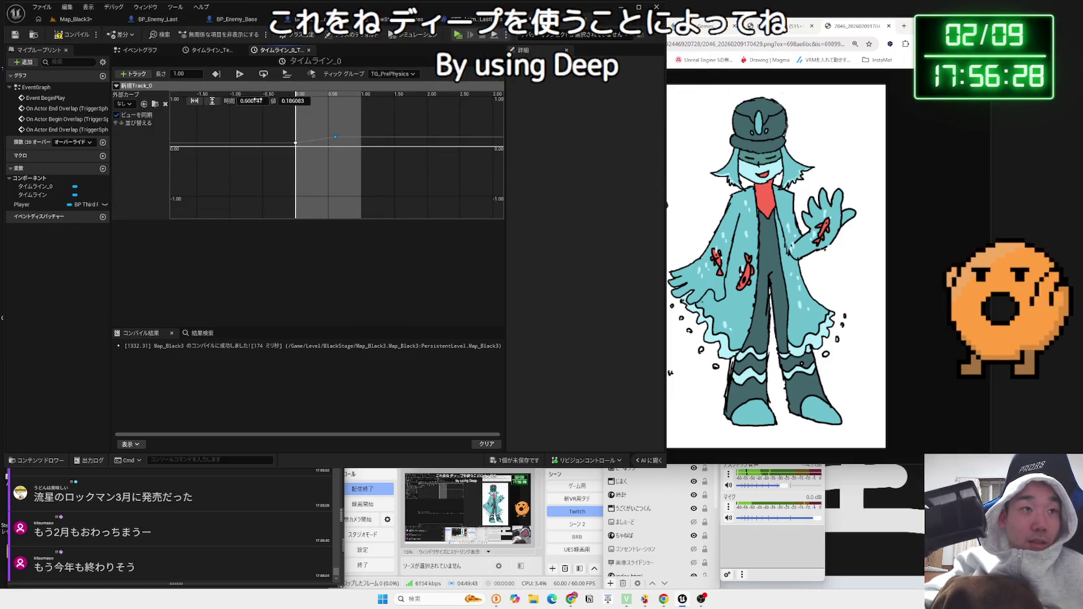
type("1")
key("Return")
left_click(291, 102)
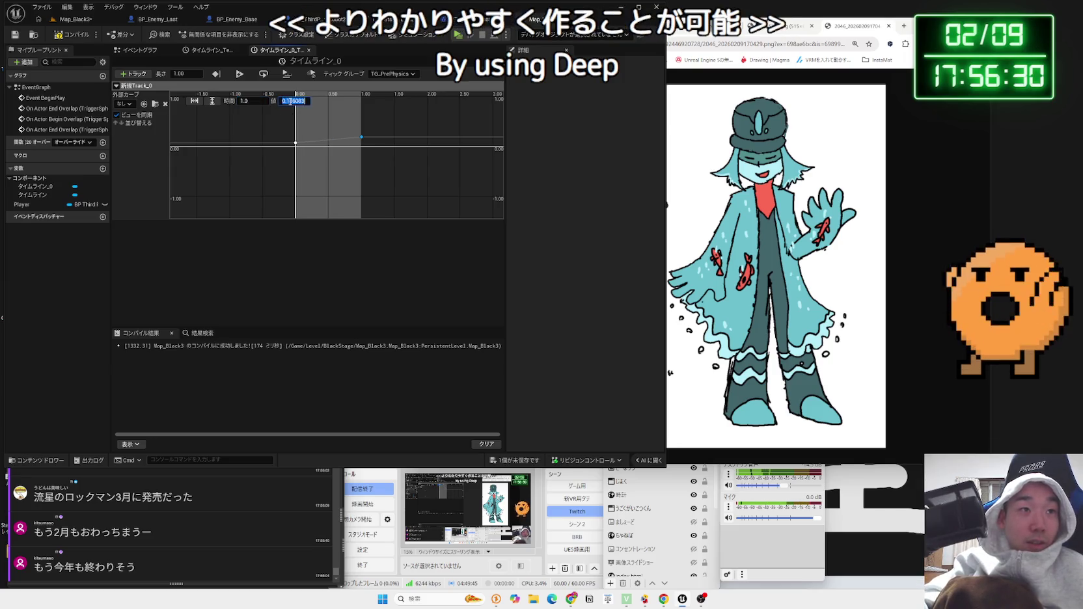
key("Return")
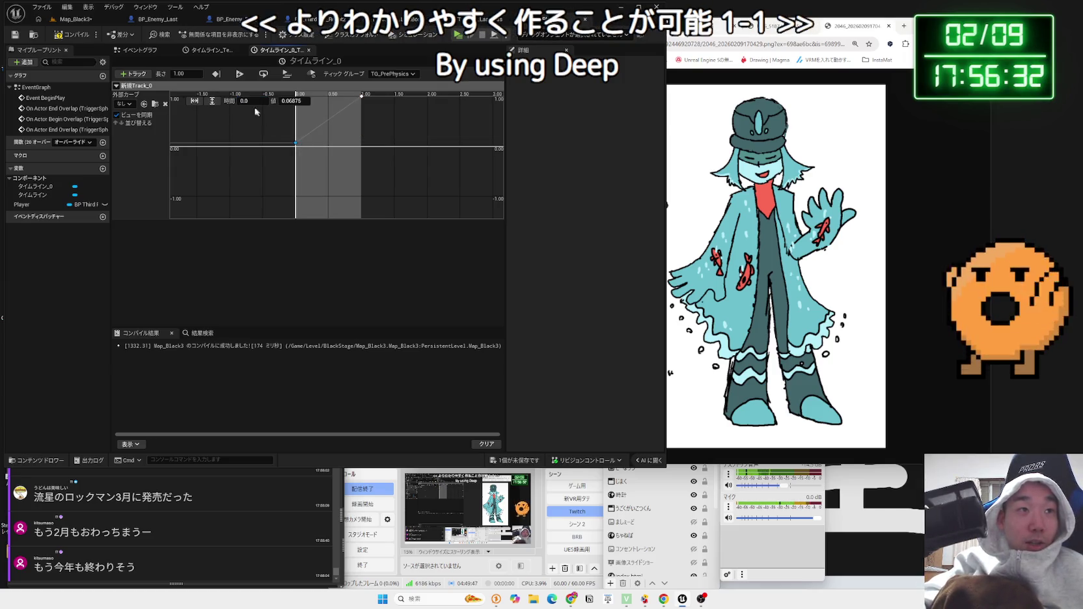
left_click(250, 101)
type("0")
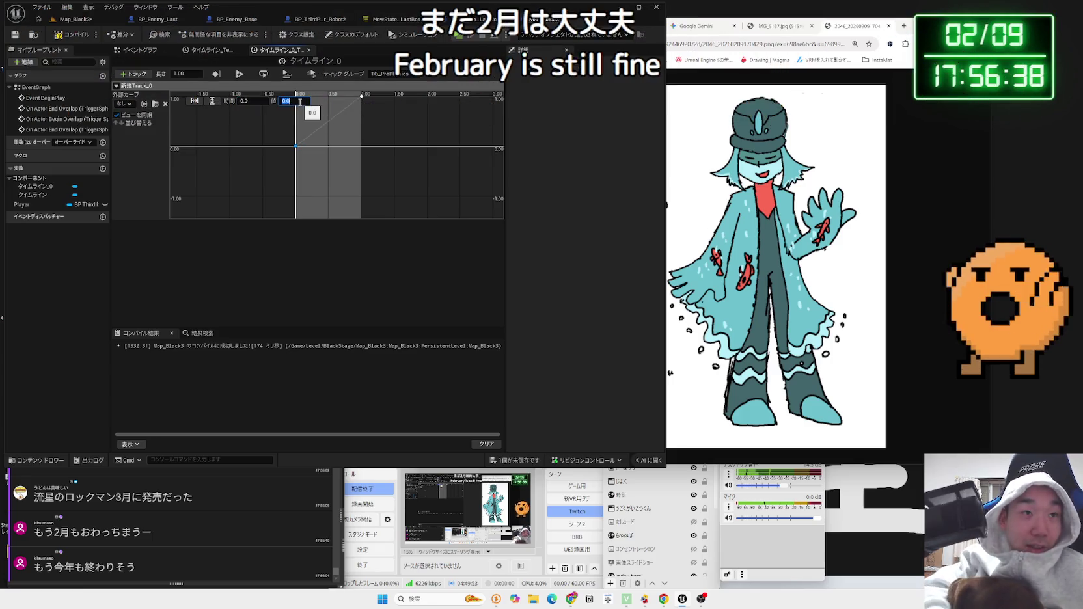
- Compile the level blueprint and save the level changes
left_click(74, 36)
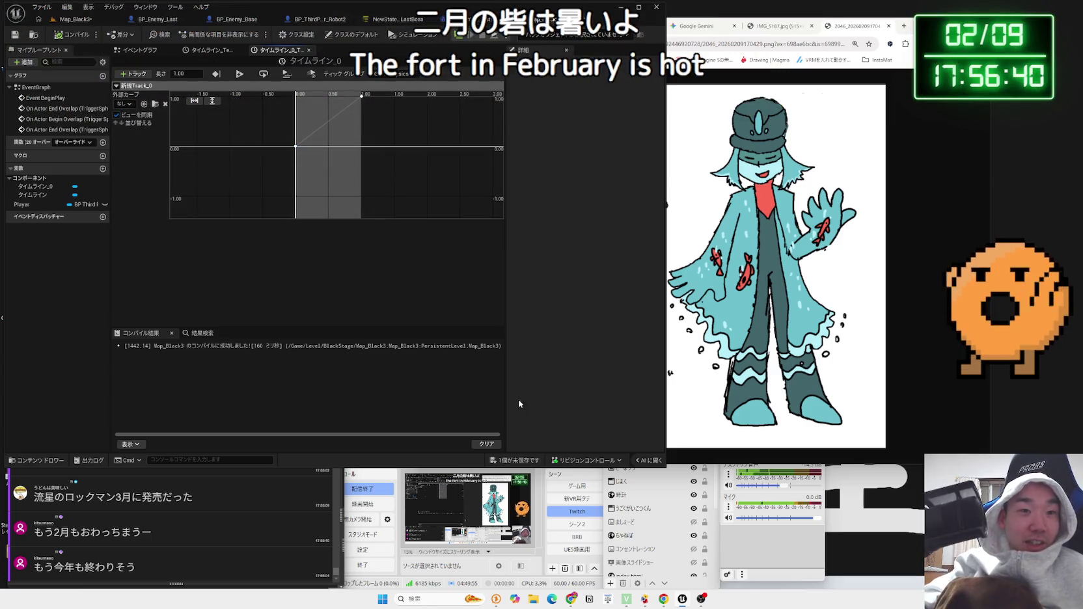
left_click(513, 458)
left_click(532, 389)
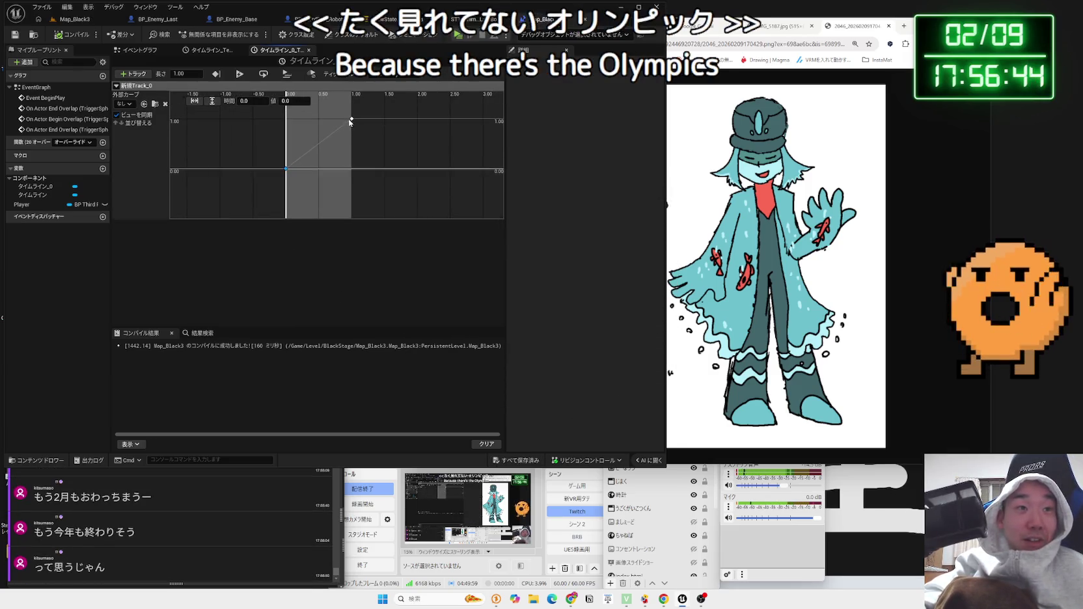
- Set both keys to Auto interpolation, recompile with F7, and close the extra Timeline tab
right_click(351, 118)
left_click(382, 137)
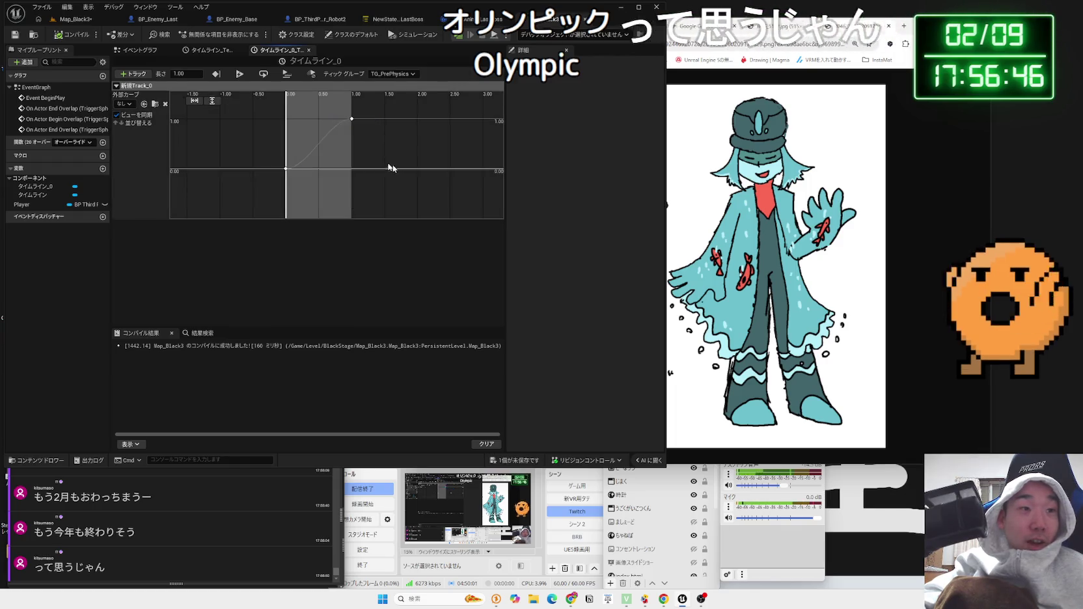
key("F7")
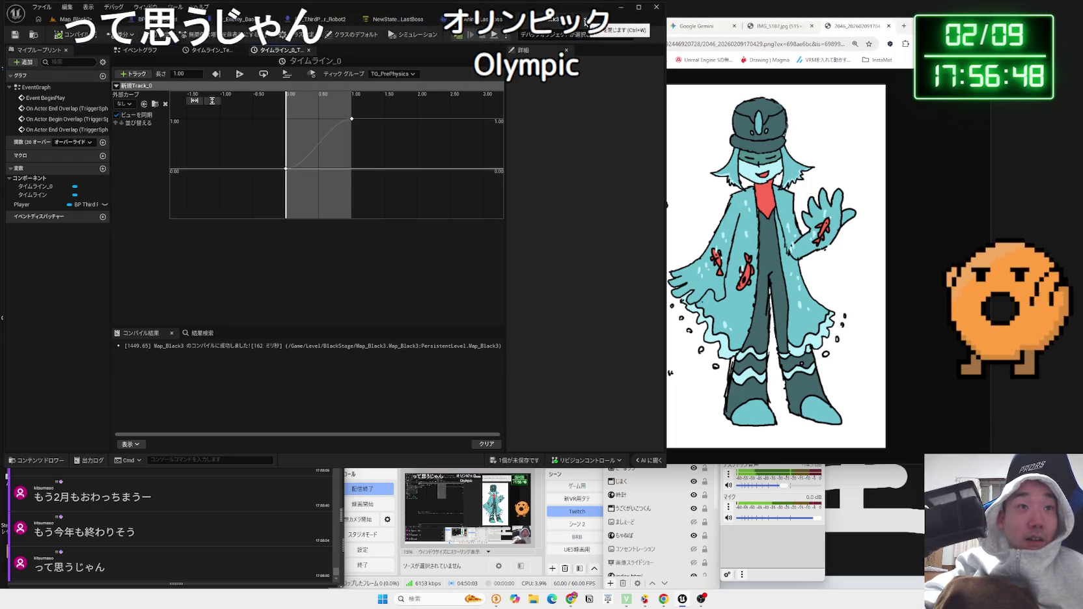
left_click(215, 50)
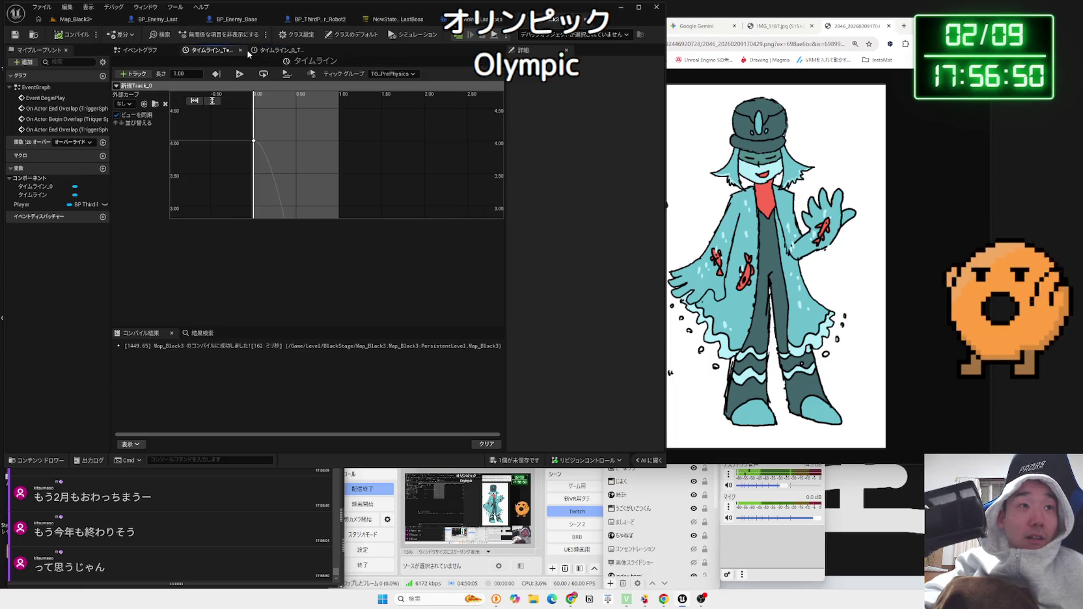
left_click(240, 50)
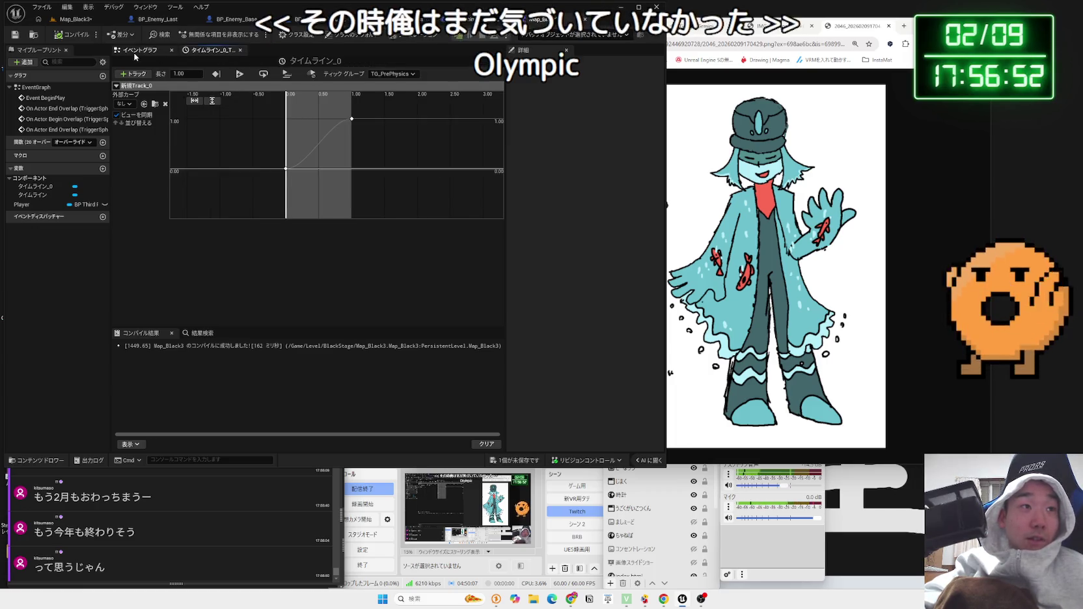
- Back in the event graph, add a Lerp (Float) node wired from 新規Track_0
left_click(137, 50)
left_click_drag(269, 225, 231, 231)
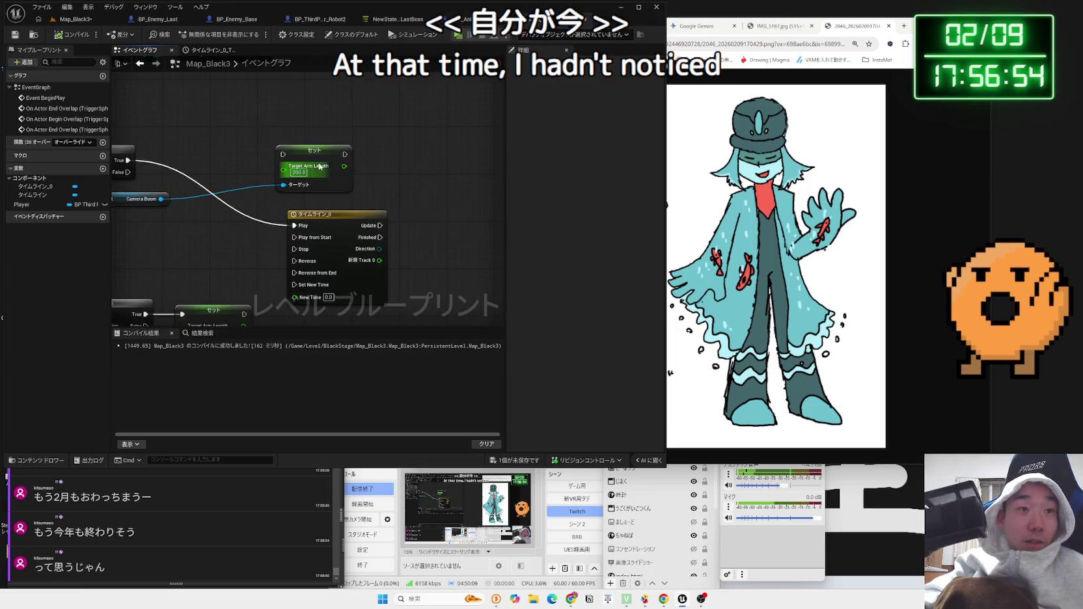
mouse_move(324, 157)
left_mouse_down()
mouse_move(395, 157)
mouse_move(321, 169)
left_mouse_up()
left_click_drag(351, 205, 381, 203)
type("le")
key("BackSpace")
key("BackSpace")
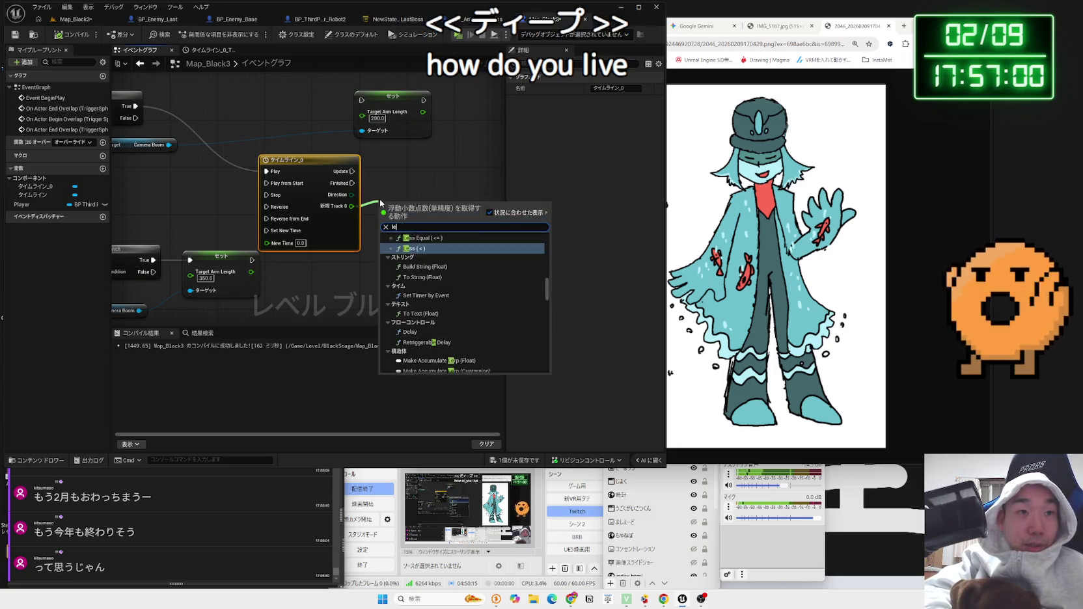
type("lerp")
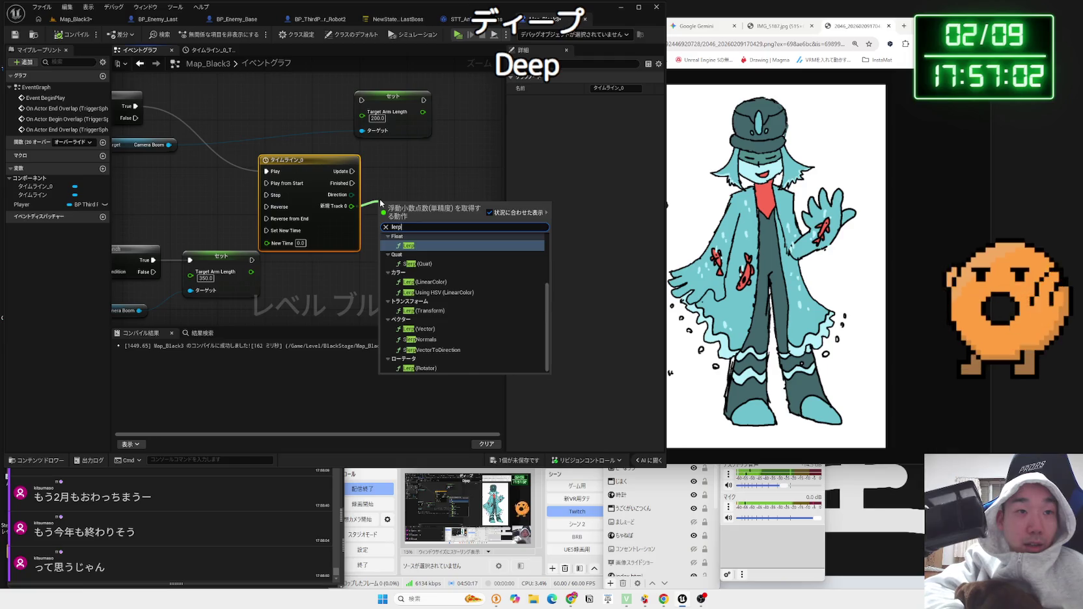
key("Return")
mouse_move(381, 201)
left_mouse_down()
mouse_move(410, 197)
mouse_move(398, 234)
left_mouse_up()
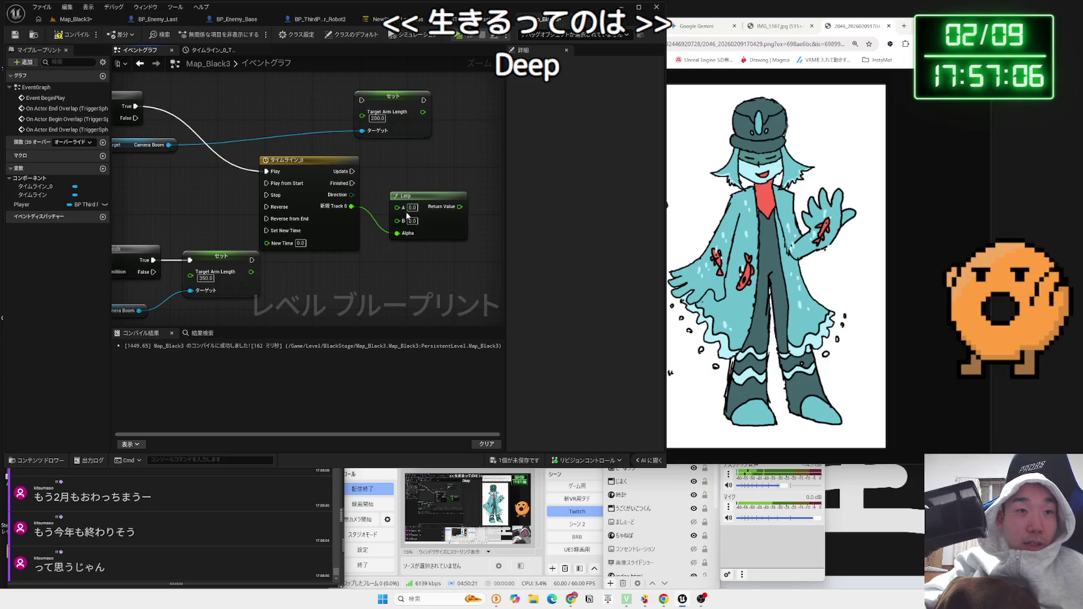
- Set the Lerp's A to 350 and B to 200, then save the level
type("200")
key("Return")
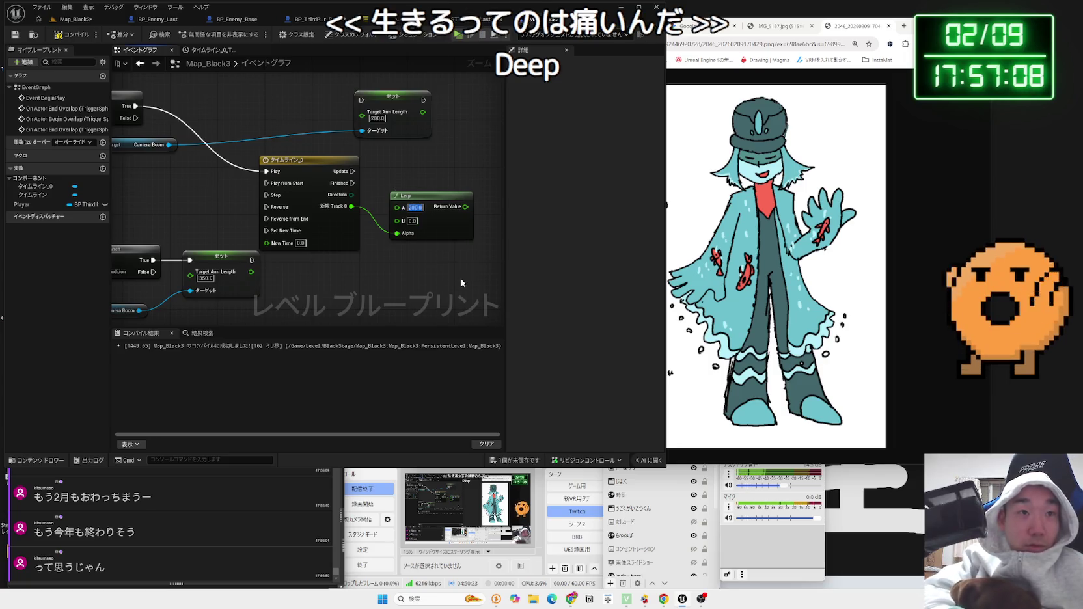
key("BackSpace")
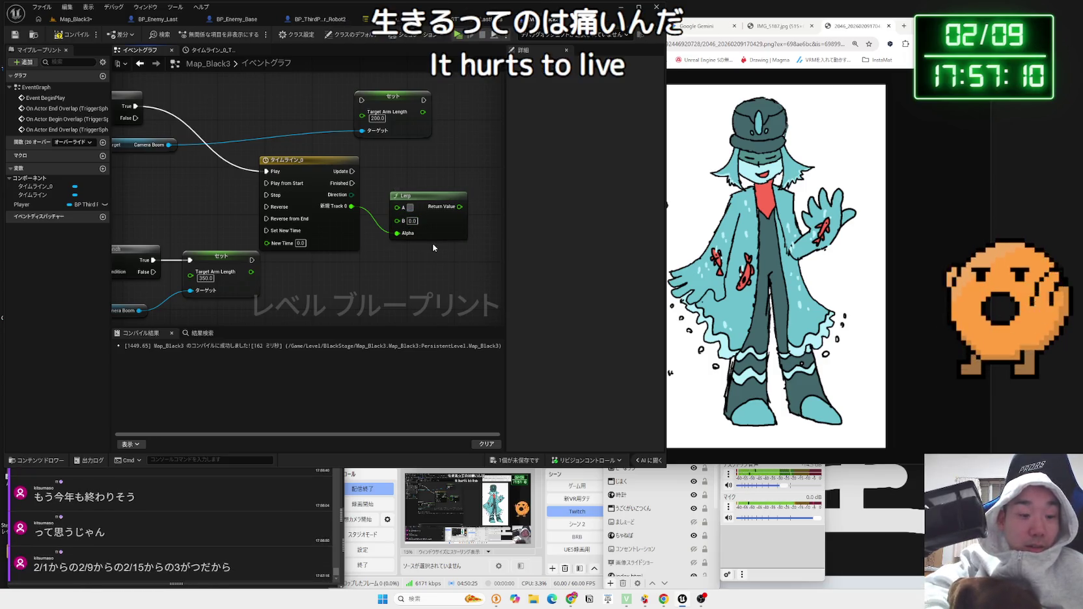
type("350")
key("Tab")
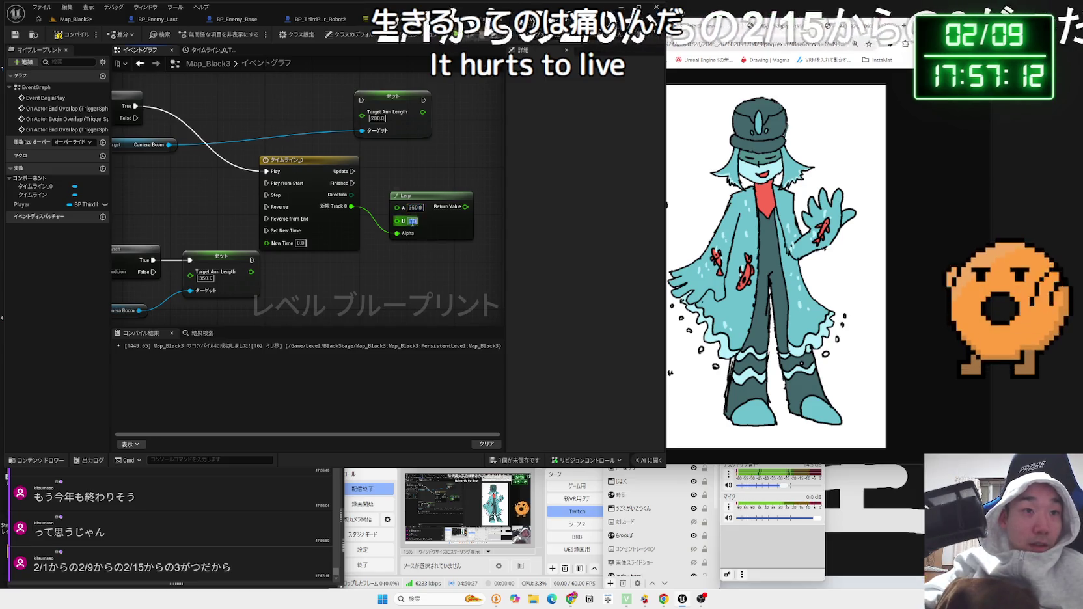
type("200")
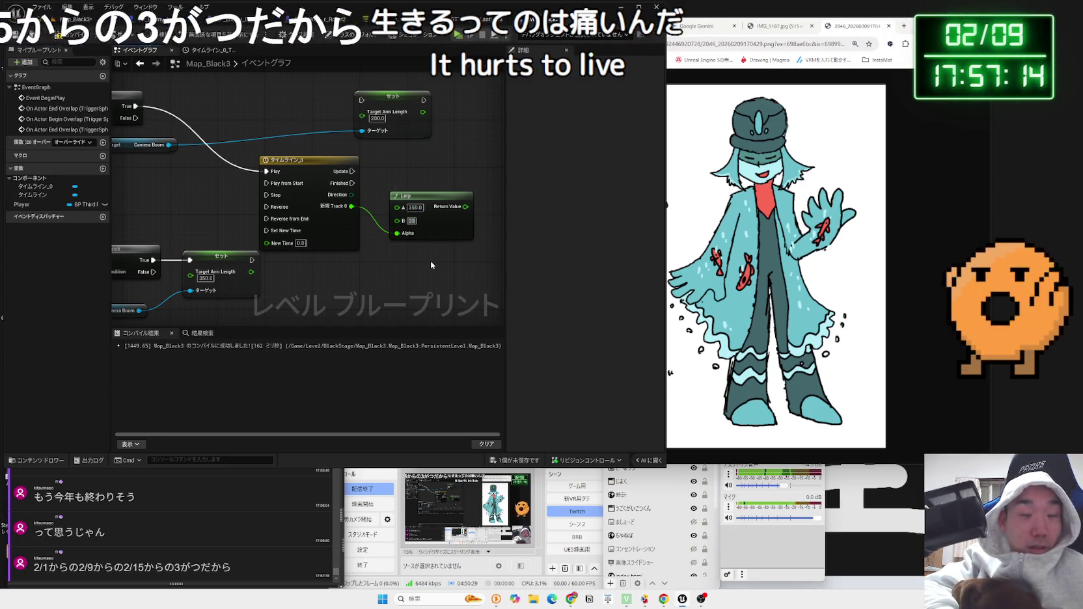
key("Return")
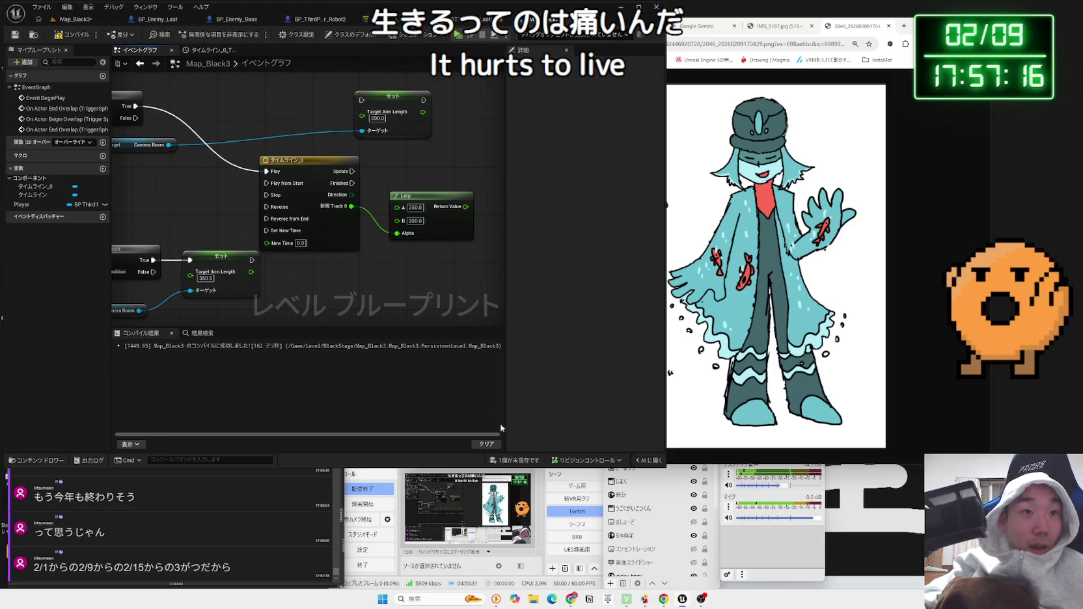
left_click(528, 463)
left_click(599, 395)
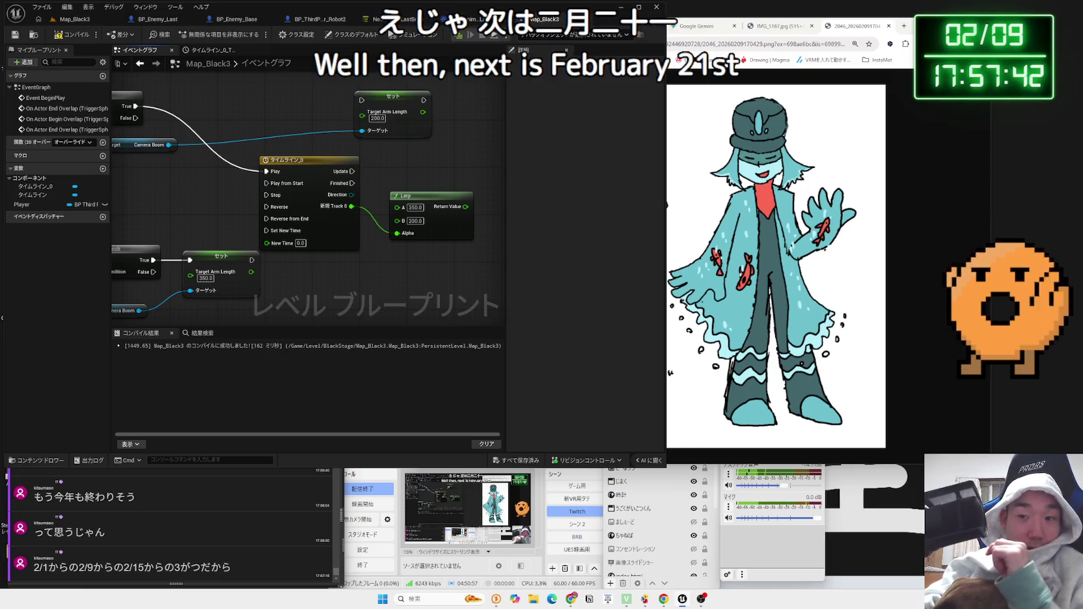
- Open the system notification panel and dismiss it
key("super+n")
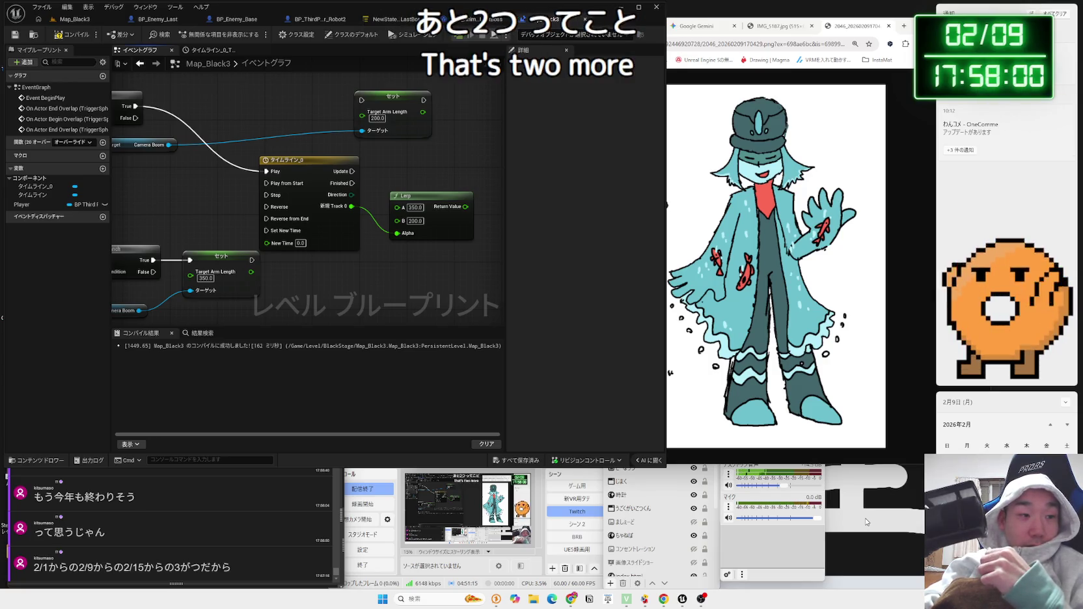
key("Escape")
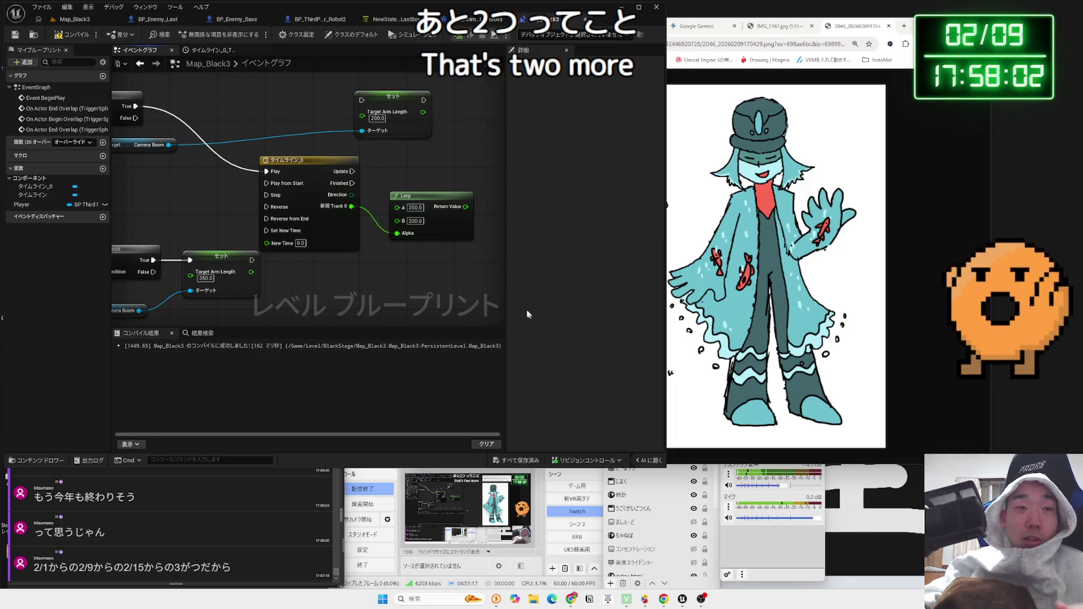
- Wire the Lerp's Return Value into Set Target Arm Length and line the nodes up
left_click_drag(433, 199, 421, 182)
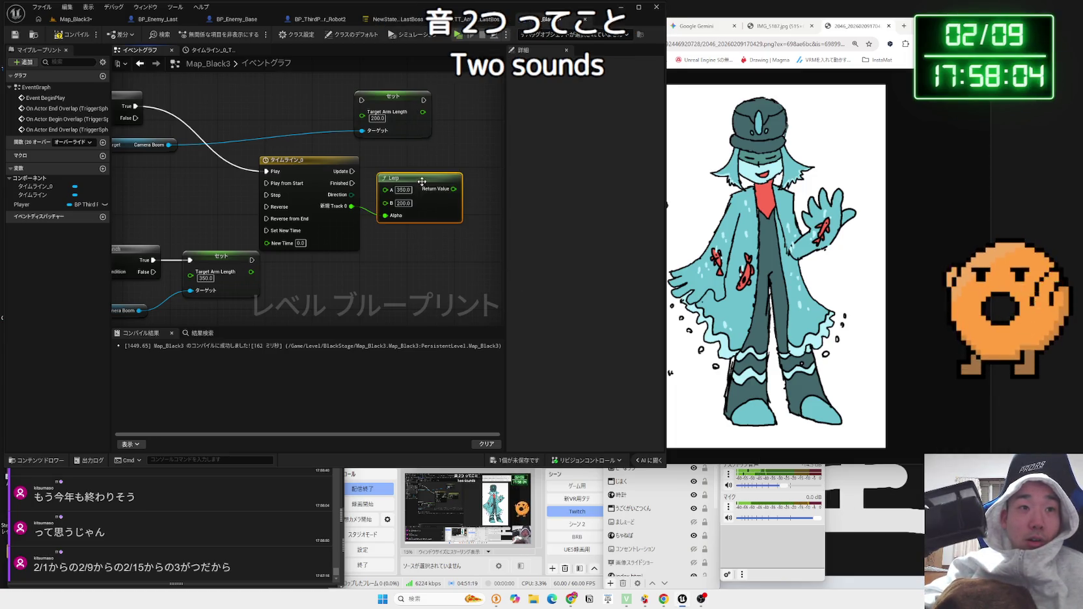
left_click_drag(391, 106, 486, 135)
mouse_move(404, 182)
left_mouse_down()
mouse_move(398, 165)
mouse_move(460, 145)
mouse_move(399, 176)
mouse_move(452, 136)
left_mouse_up()
left_click(477, 146)
mouse_move(455, 175)
left_mouse_down()
mouse_move(461, 204)
mouse_move(443, 209)
left_mouse_up()
left_click(368, 263)
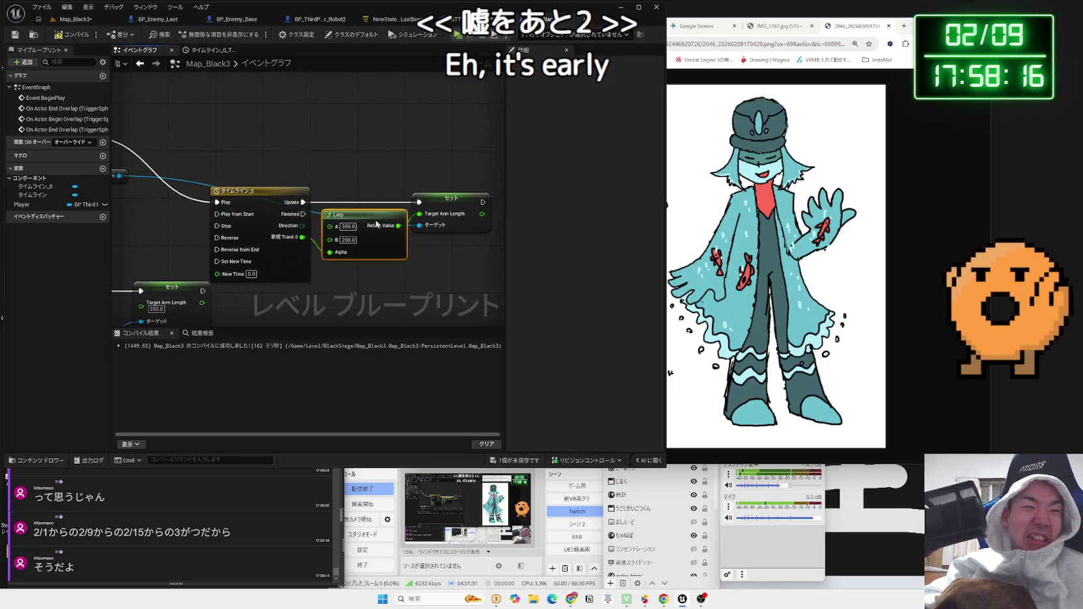
- Connect Camera Boom to the Set Target Arm Length node's Target
mouse_move(355, 307)
left_mouse_down()
mouse_move(346, 237)
mouse_move(290, 278)
mouse_move(277, 259)
left_mouse_up()
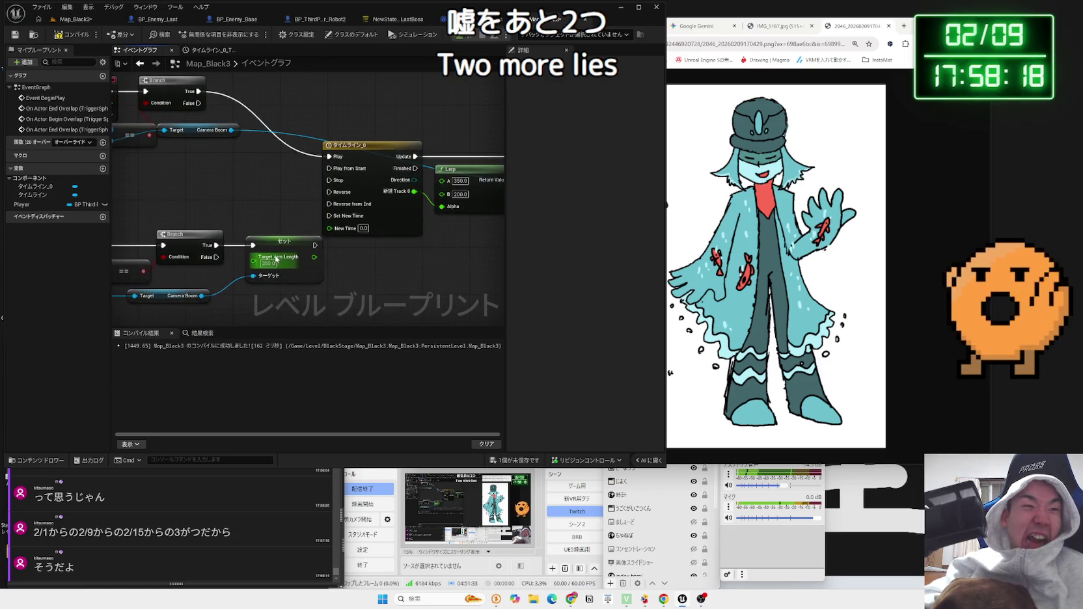
left_click(283, 247)
key("Delete")
scroll(222, 297, "down", 2)
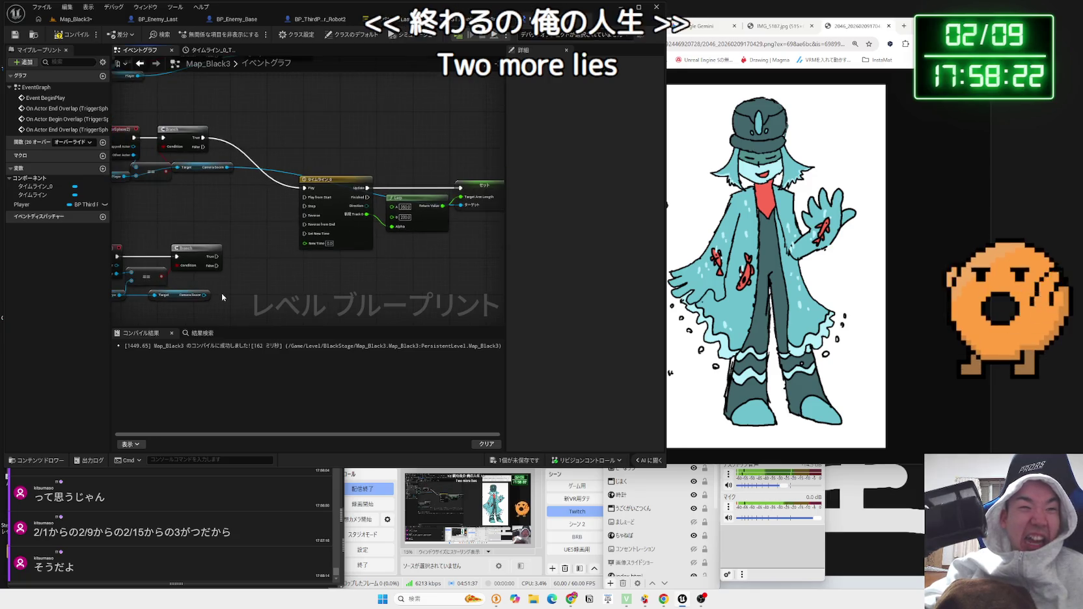
key("ctrl+z")
left_click_drag(352, 259, 426, 205)
- Link the second Branch's True output to the Timeline's Reverse input
scroll(224, 249, "up", 2)
left_click_drag(275, 214, 294, 190)
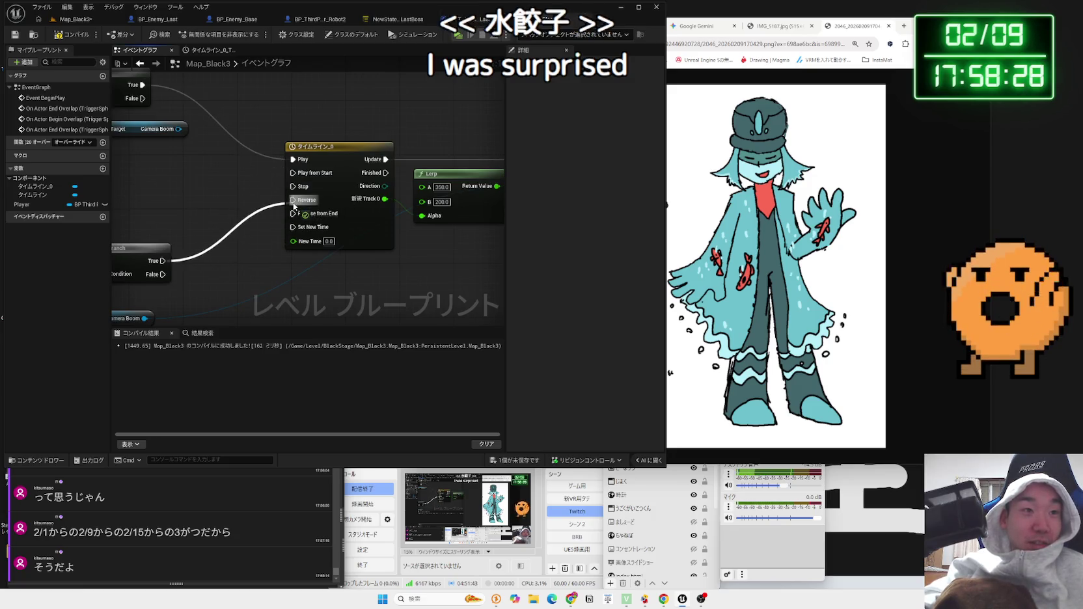
scroll(350, 267, "down", 2)
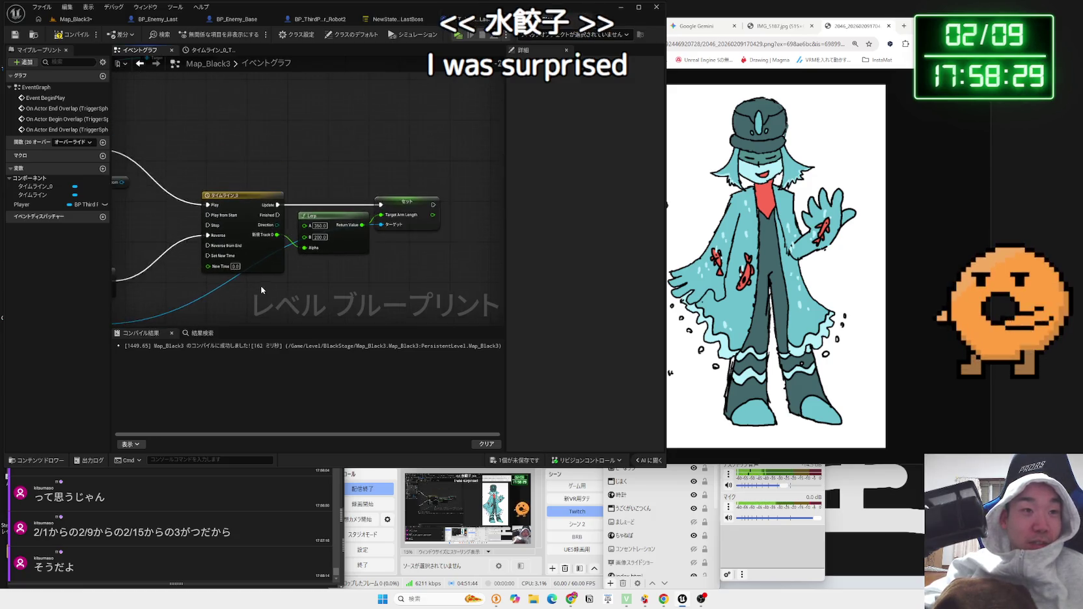
left_click(75, 19)
- Play-test the level, walking the robot toward the boss, then stop with Esc
key("alt+p")
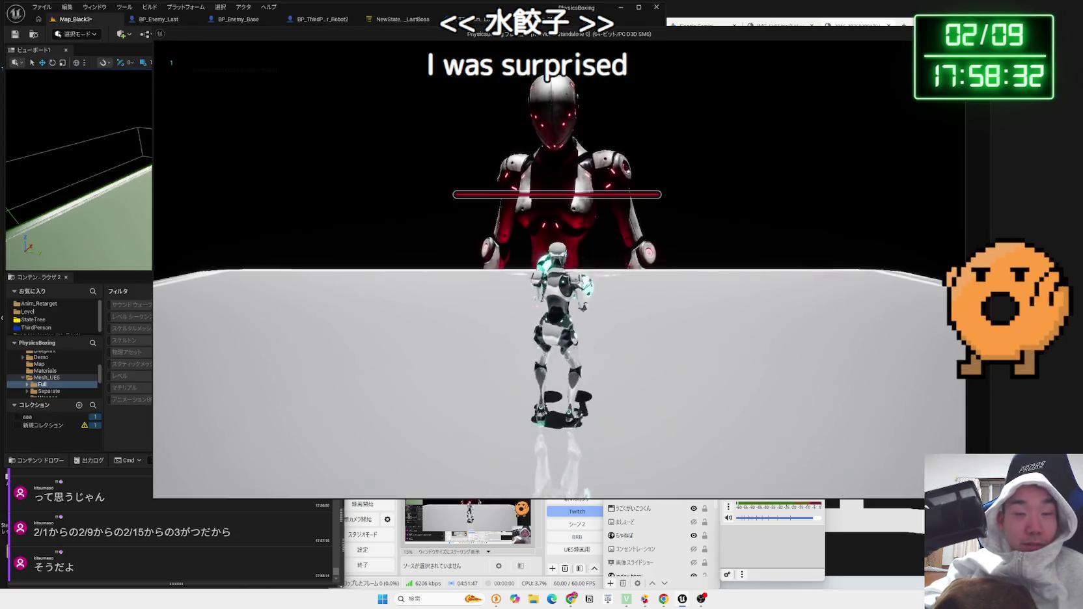
key("w")
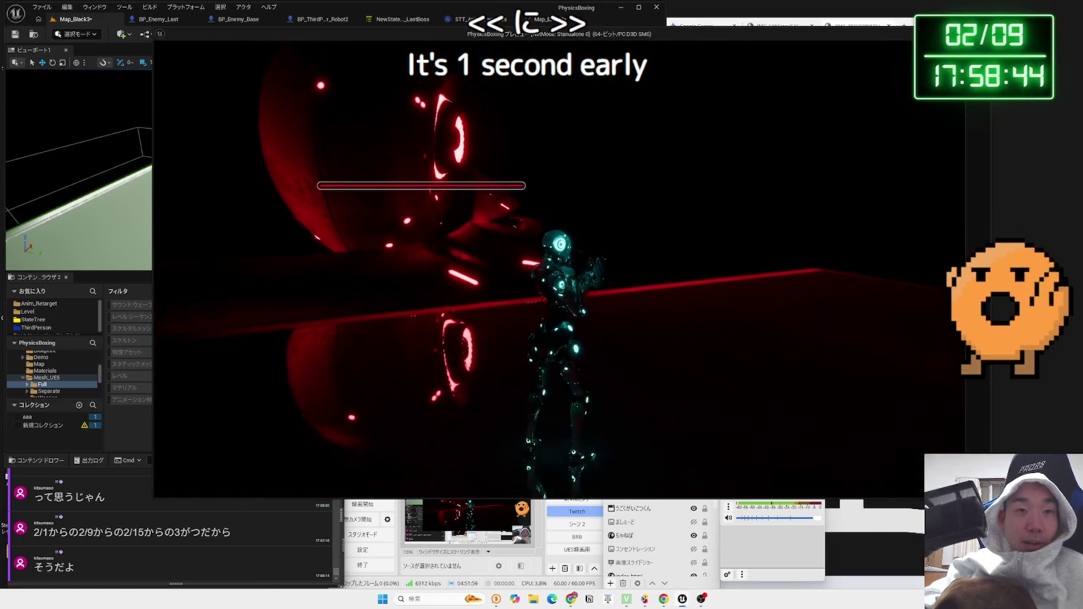
key("Escape")
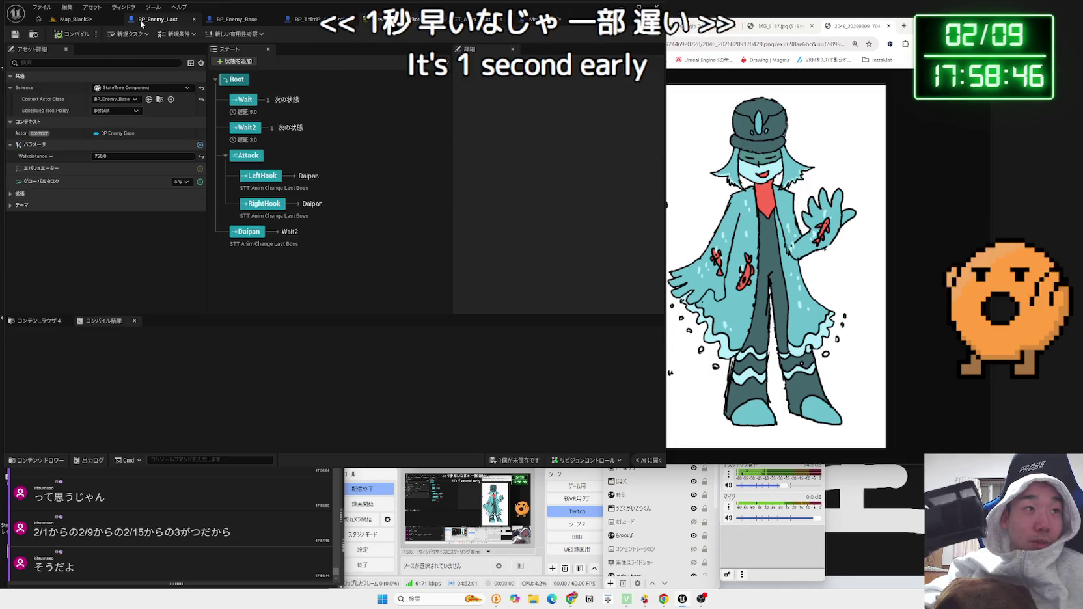
- Open the Timeline's curve and move its end key to time 0.5
left_click(158, 19)
left_click(364, 19)
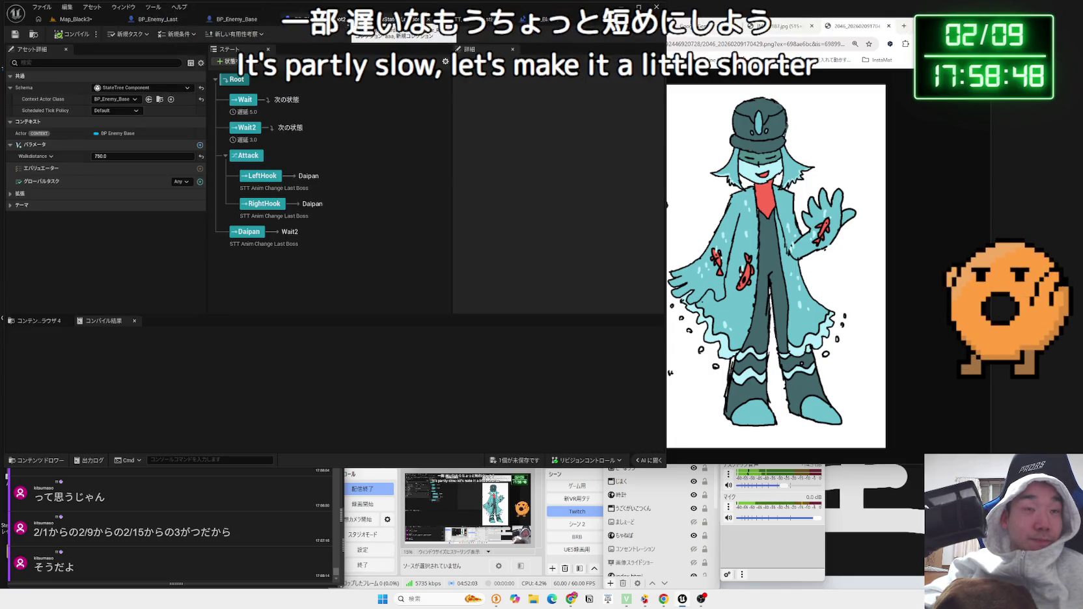
double_click(365, 177)
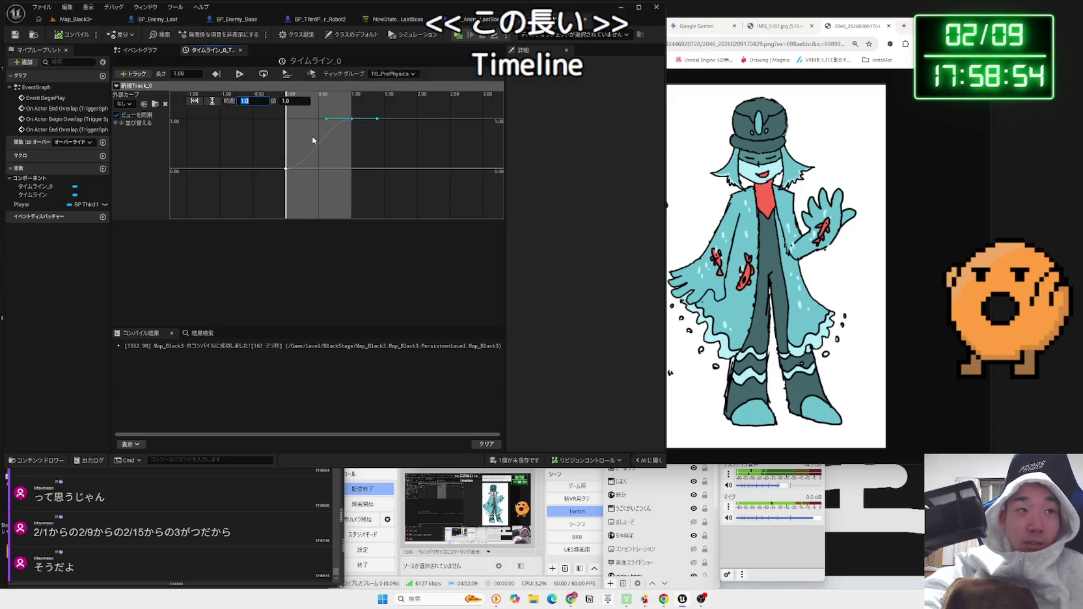
key("BackSpace")
type("0")
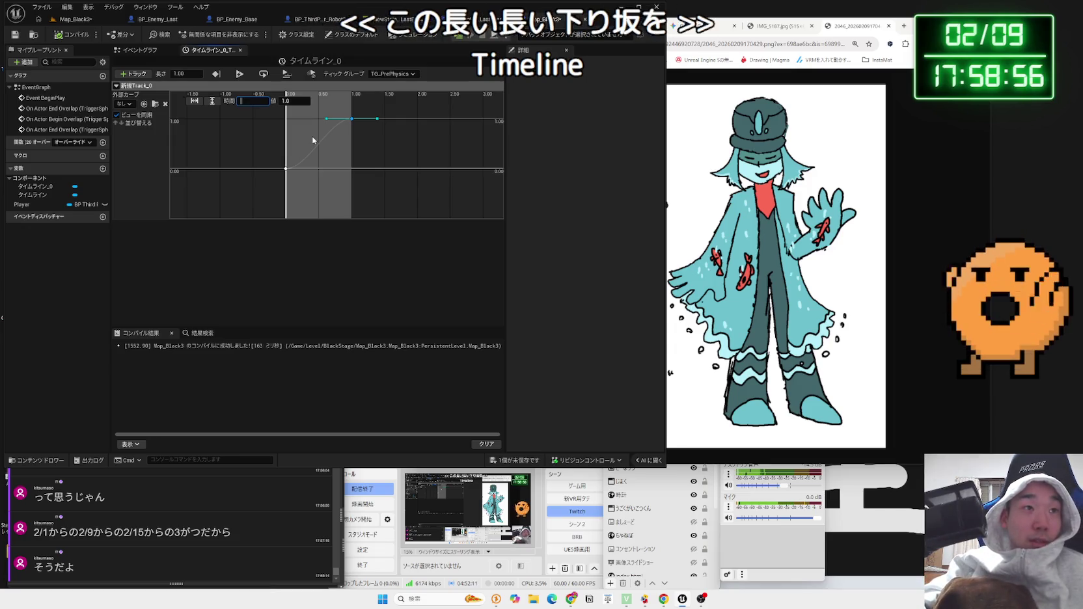
type(".5")
key("Return")
- Set the Timeline length to 0.50 and start another test play
left_click(199, 75)
type("0")
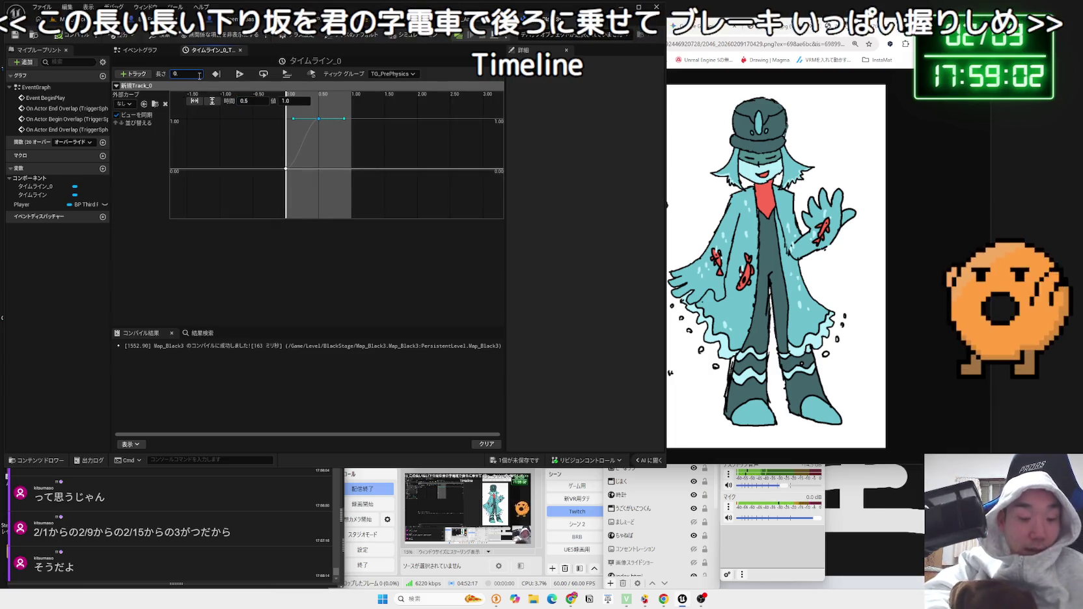
type(".5")
key("Return")
left_click(193, 130)
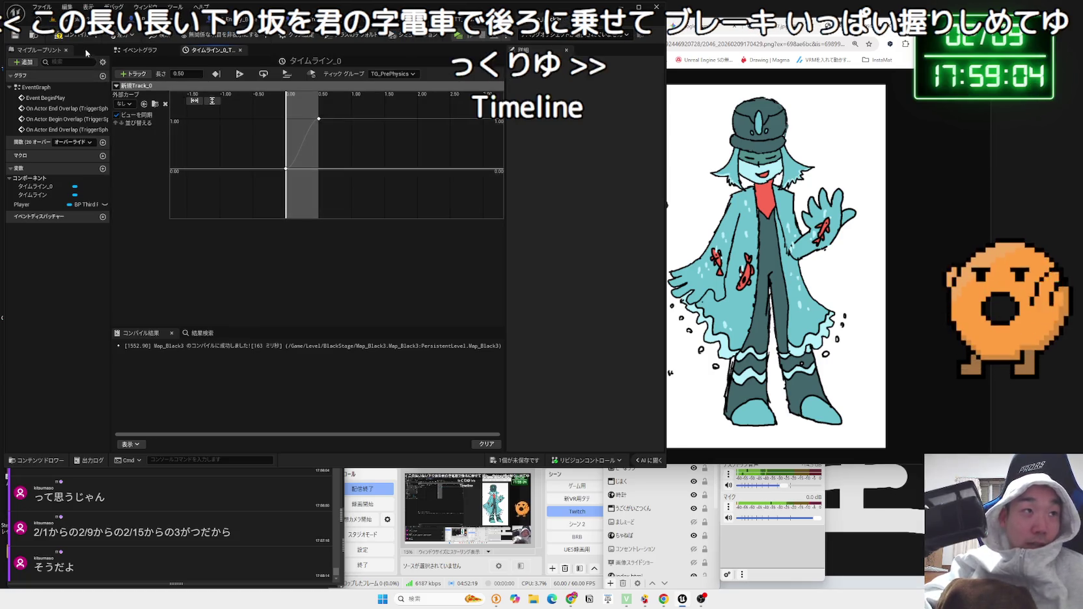
key("alt+p")
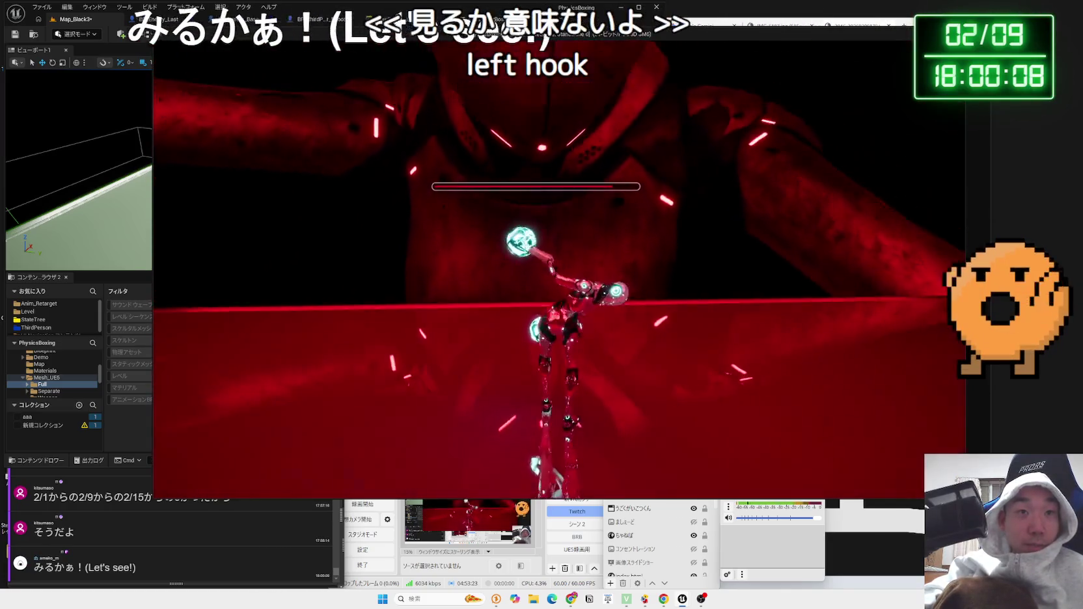
- Stop play, frame TriggerSphere2, and drag its Sphere Radius from about 228 to about 339
key("Escape")
key("f")
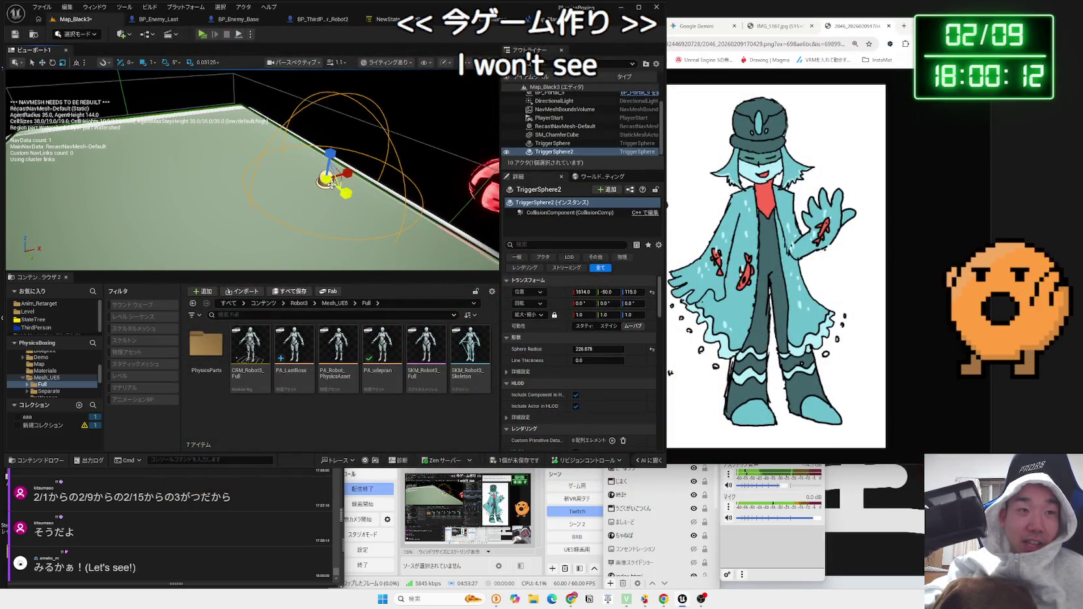
left_click_drag(598, 348, 626, 348)
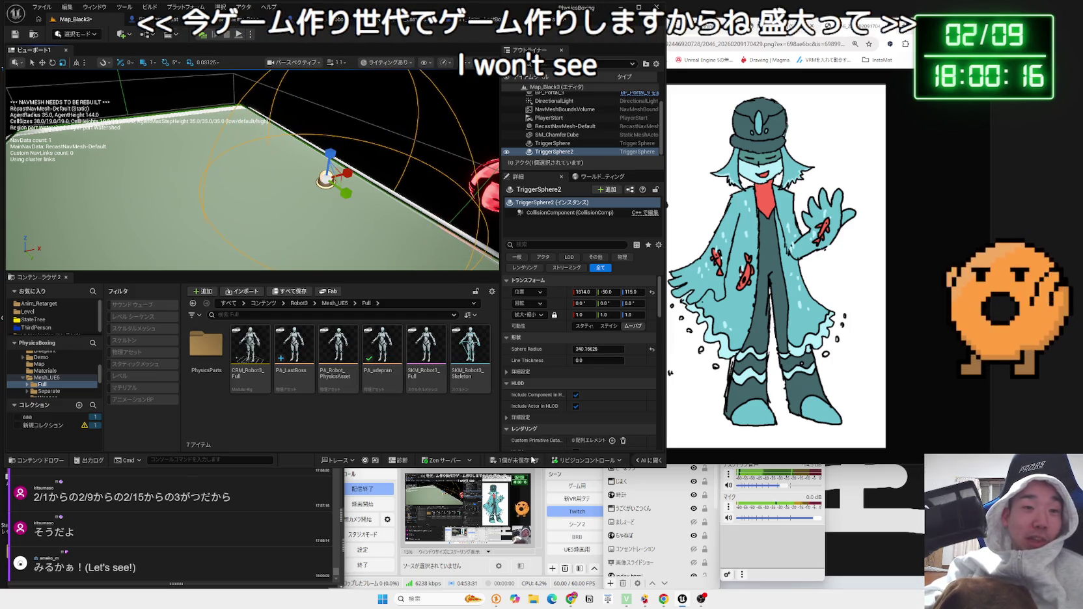
- Save Map_Black3 with the larger trigger sphere, then run and close a Play in New Window test
left_click(532, 459)
left_click(641, 394)
mouse_move(280, 195)
left_mouse_down()
mouse_move(315, 188)
mouse_move(297, 177)
left_mouse_up()
left_click(513, 463)
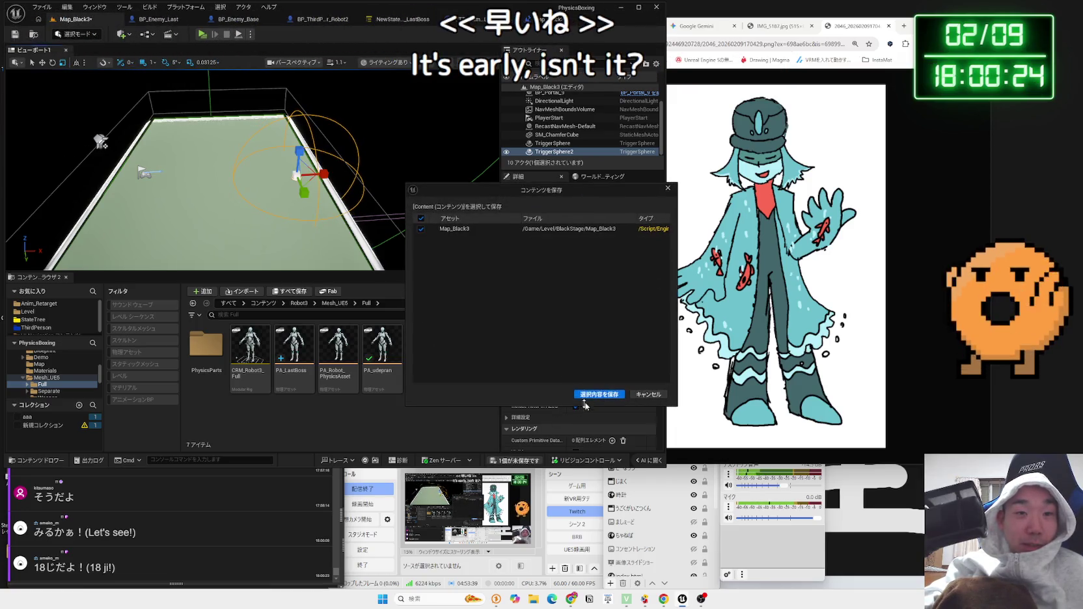
left_click(610, 394)
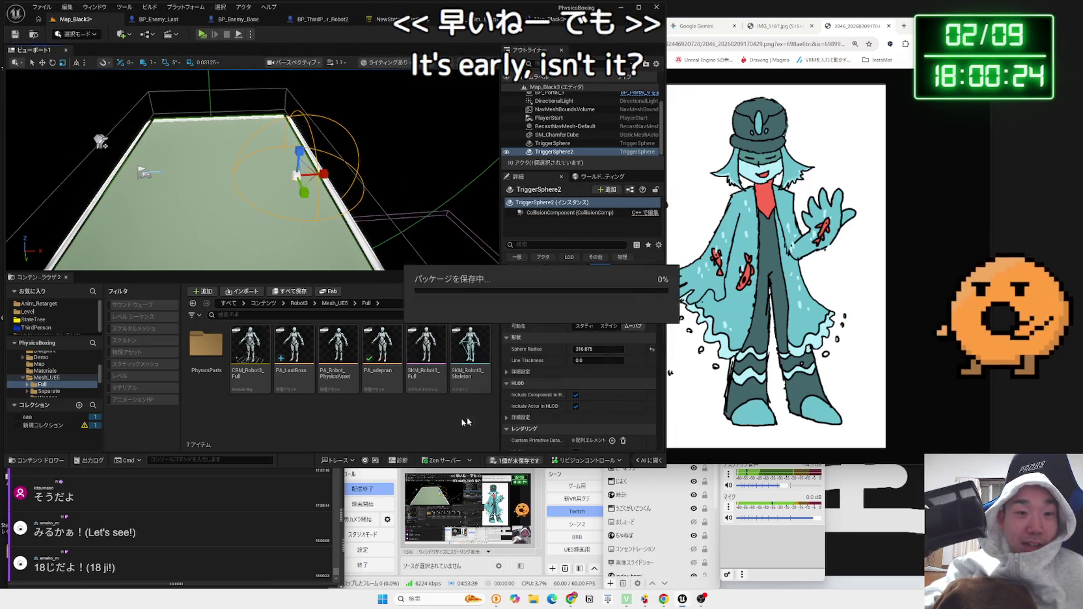
left_click(201, 34)
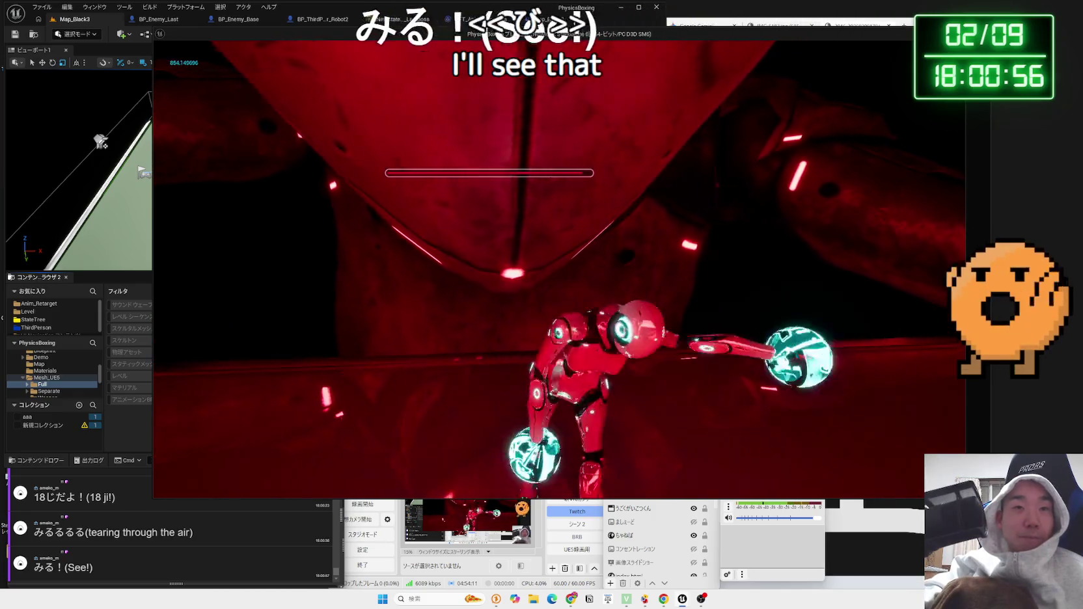
key("Escape")
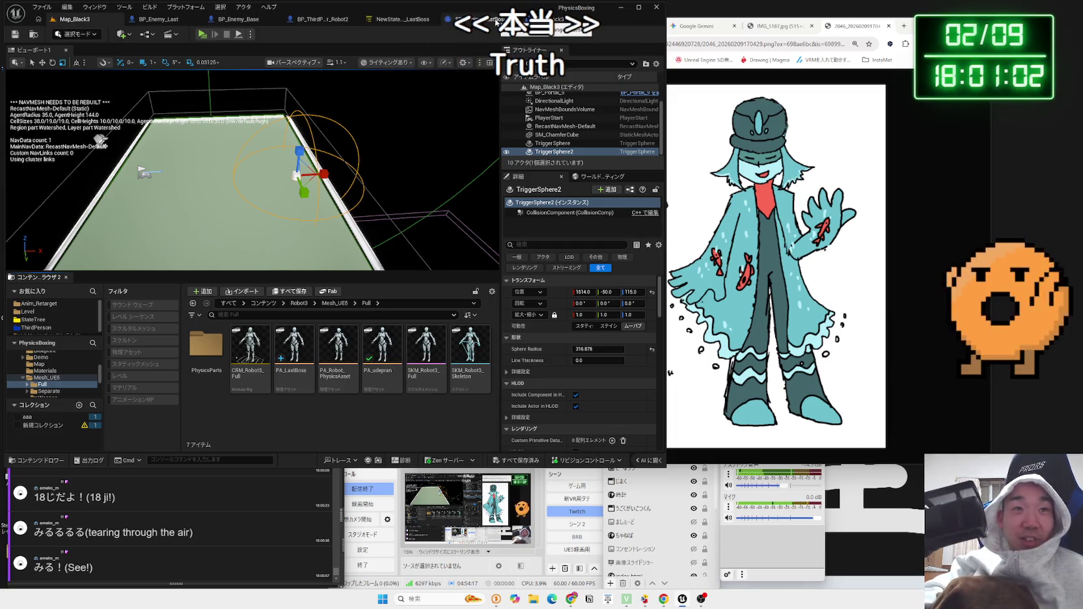
left_click(496, 20)
left_click(319, 19)
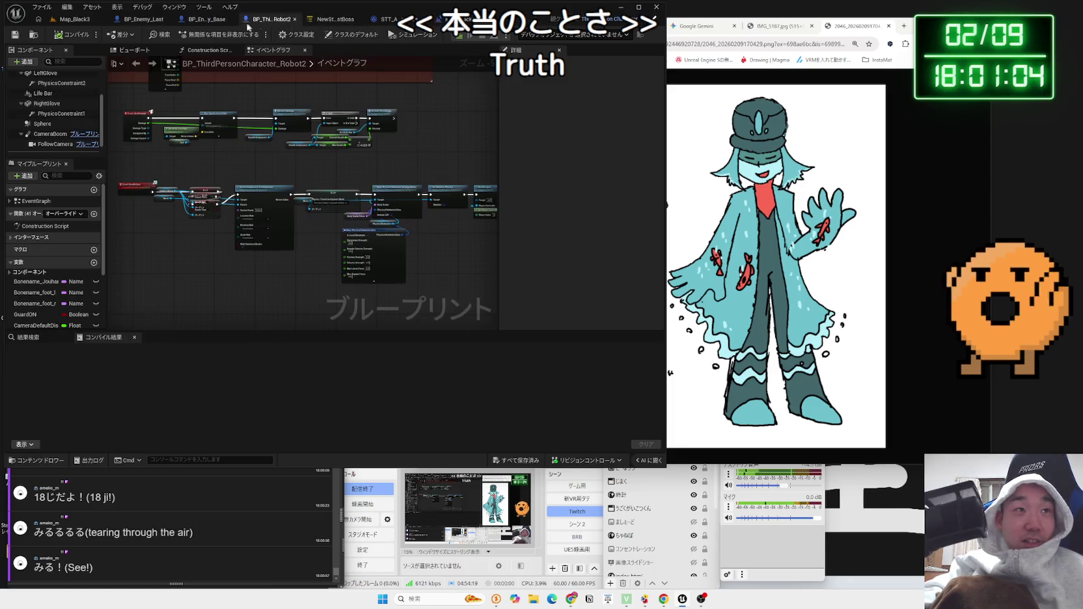
left_click(231, 19)
left_click(153, 19)
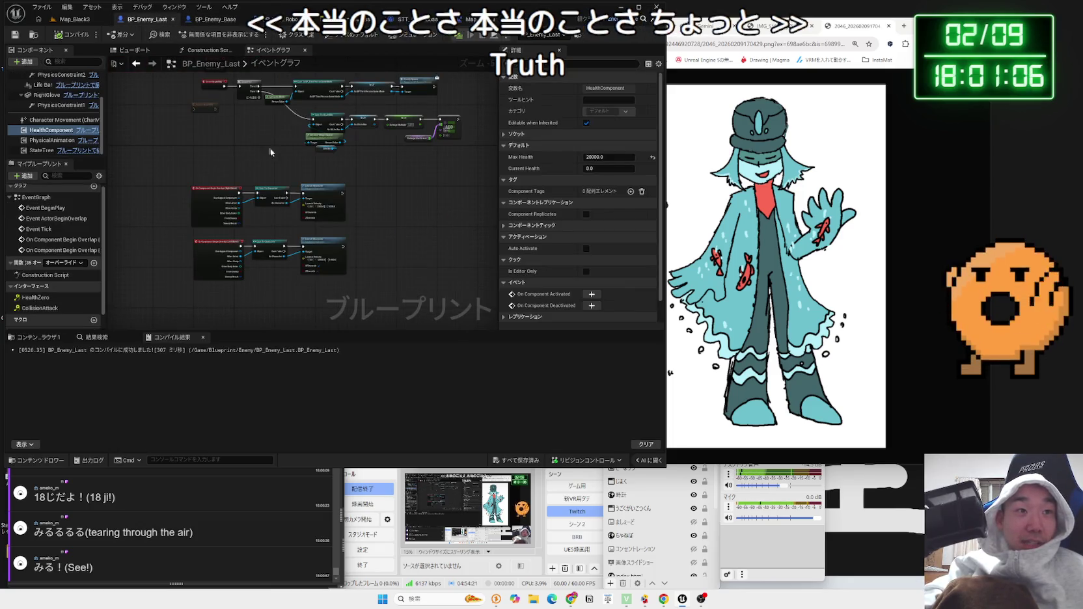
right_click(274, 192)
scroll(280, 260, "up", 3)
scroll(280, 261, "down", 2)
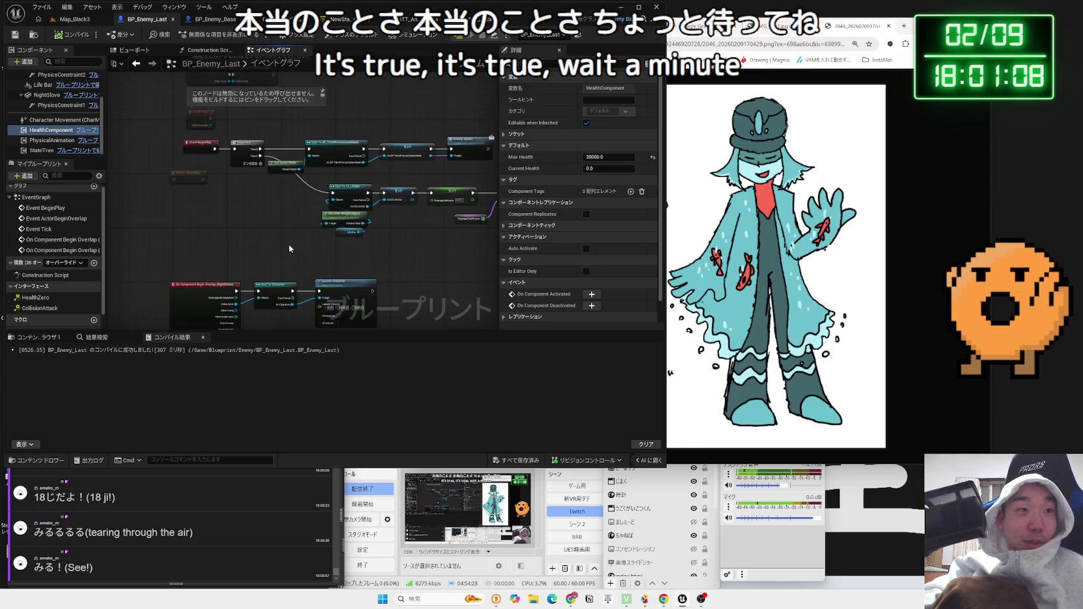
left_click(214, 22)
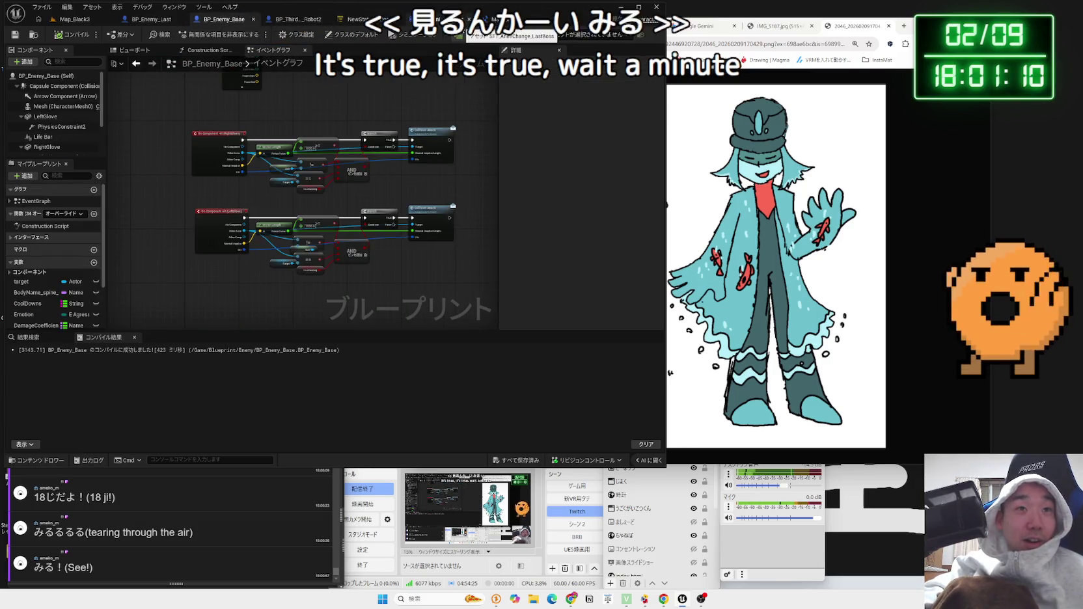
left_click(75, 19)
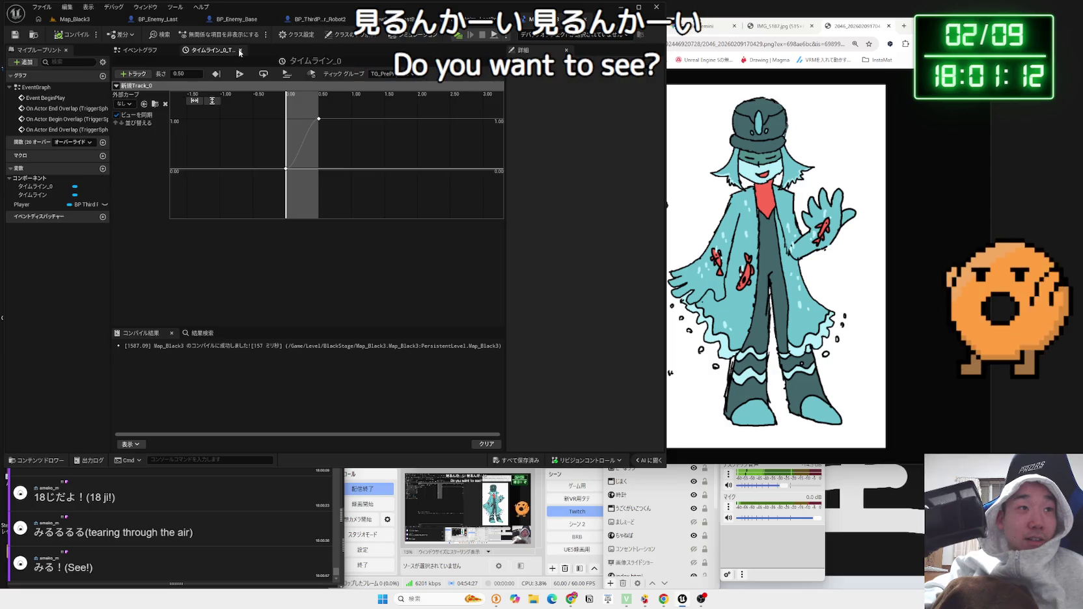
left_click(240, 51)
scroll(286, 257, "down", 4)
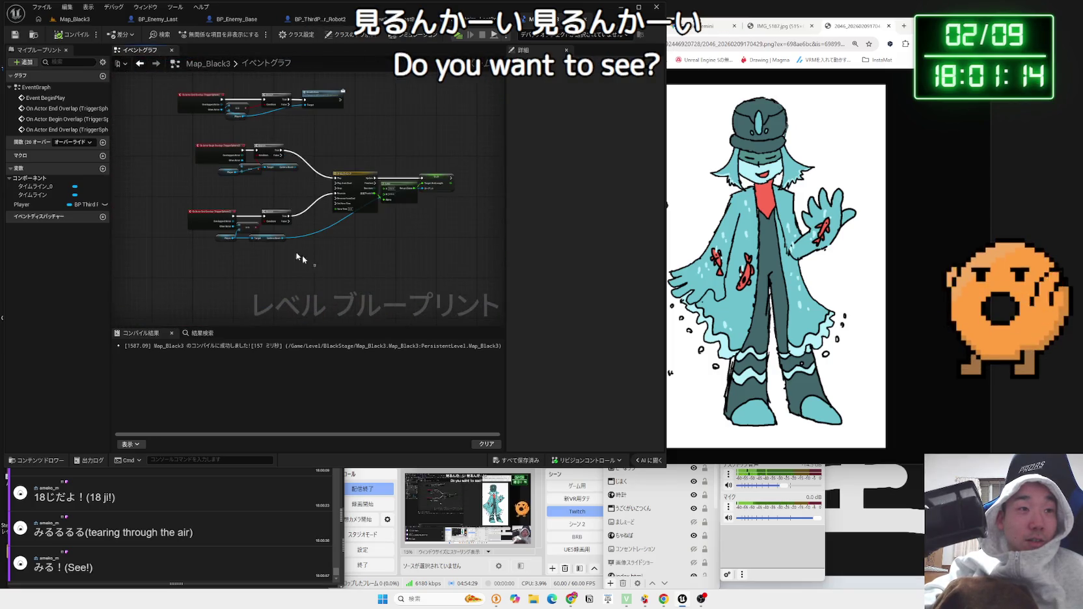
scroll(251, 200, "up", 5)
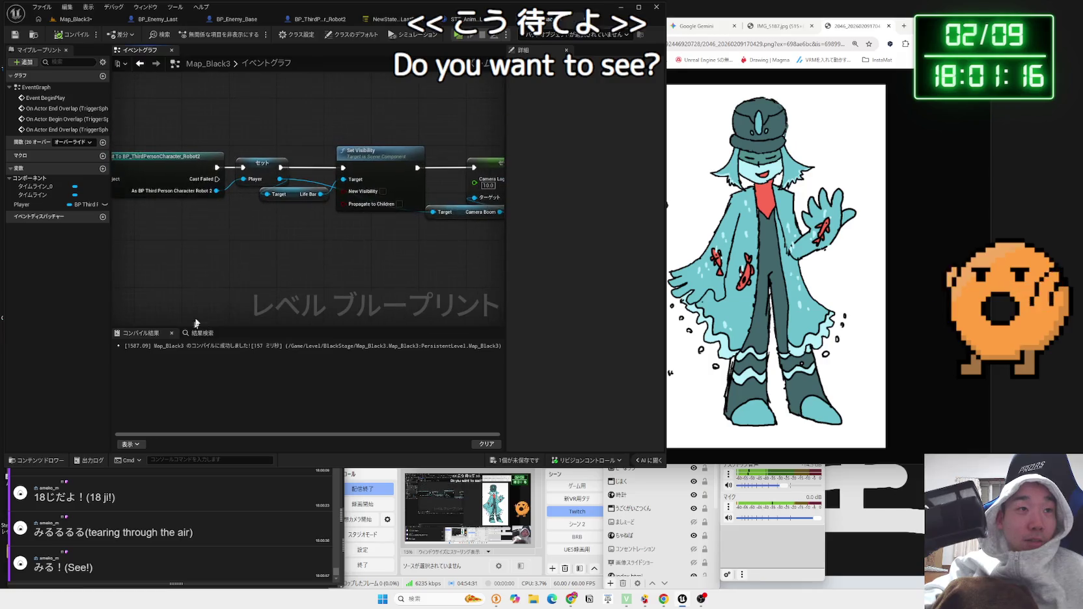
mouse_move(201, 258)
left_mouse_down()
mouse_move(260, 260)
mouse_move(355, 230)
mouse_move(366, 269)
left_mouse_up()
scroll(164, 266, "down", 2)
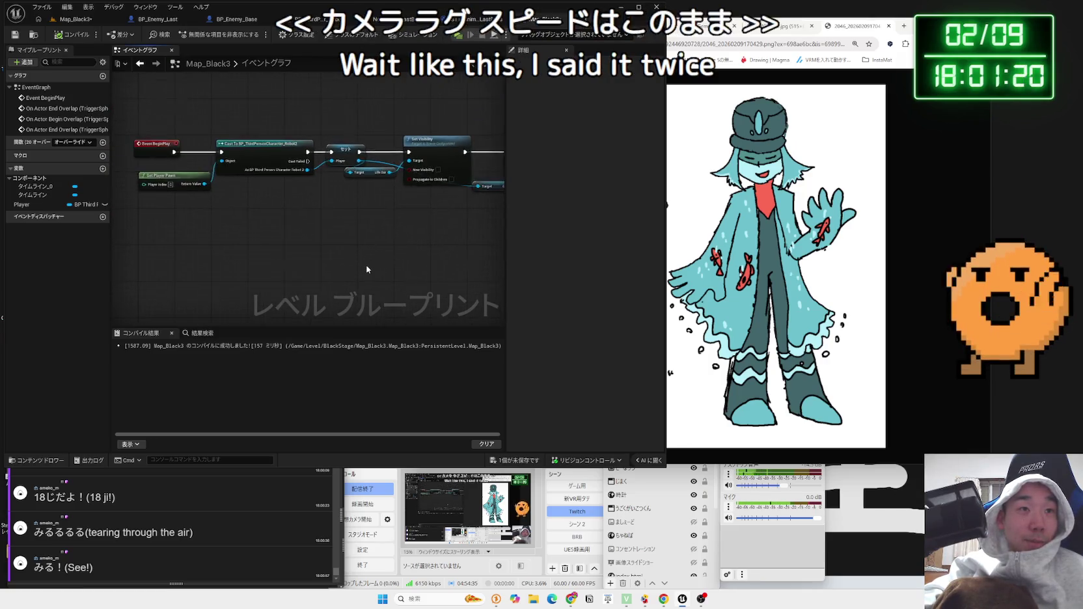
scroll(365, 269, "up", 2)
left_click_drag(371, 121, 245, 237)
scroll(245, 238, "up", 1)
mouse_move(313, 183)
left_mouse_down()
mouse_move(257, 204)
mouse_move(304, 220)
left_mouse_up()
type("set camera ")
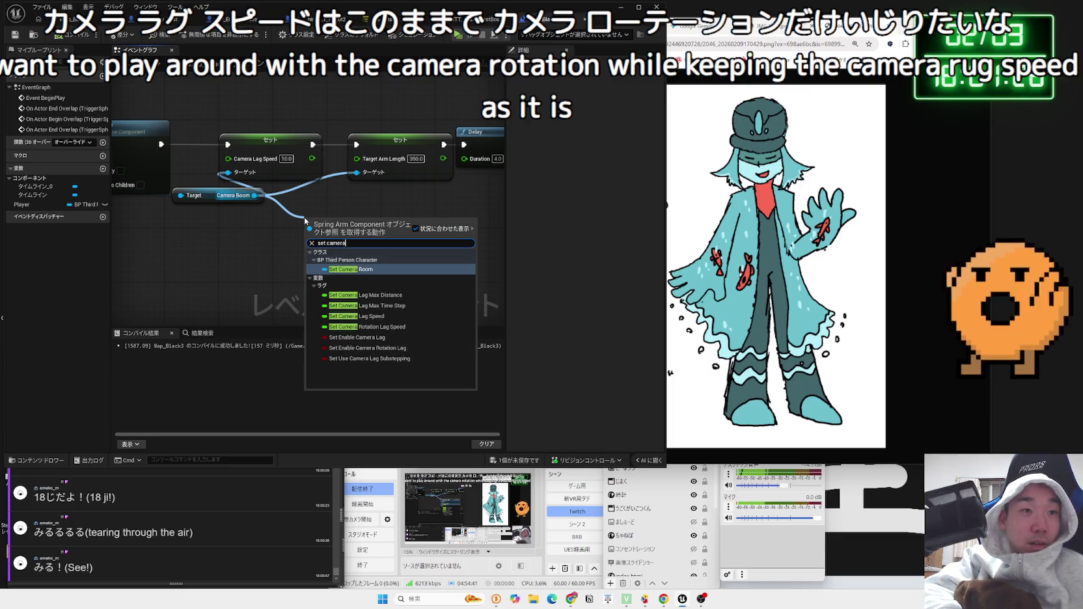
type("rotation")
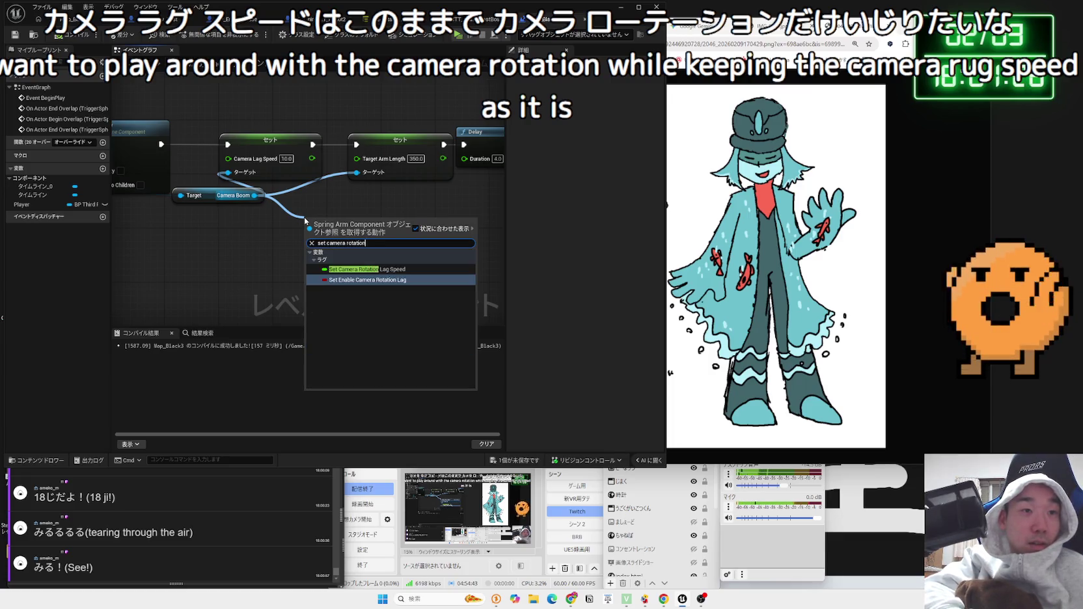
key("ctrl+a")
type("ro")
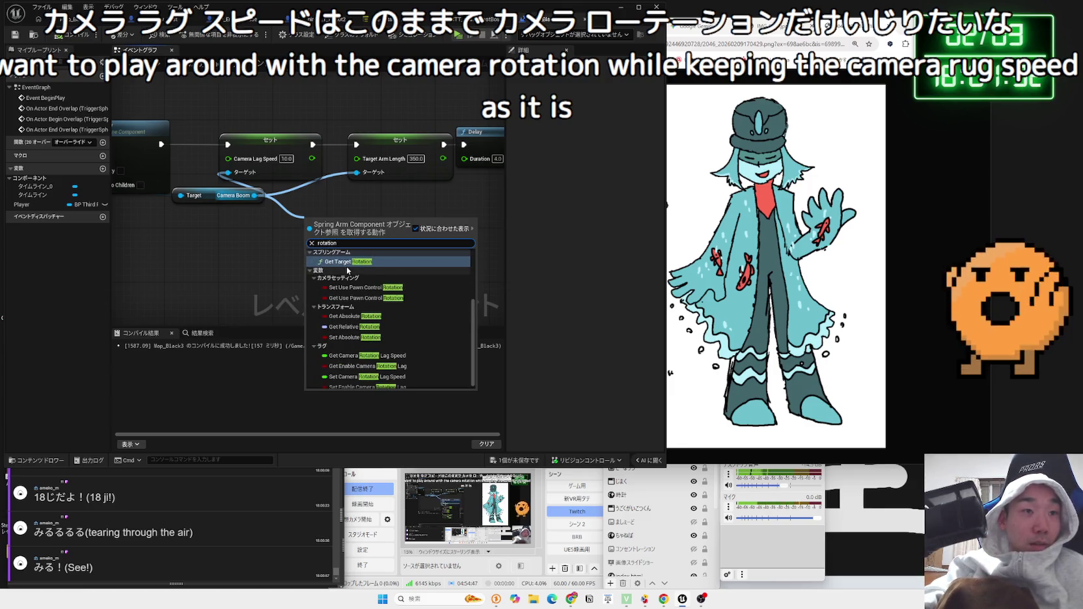
scroll(348, 269, "down", 1)
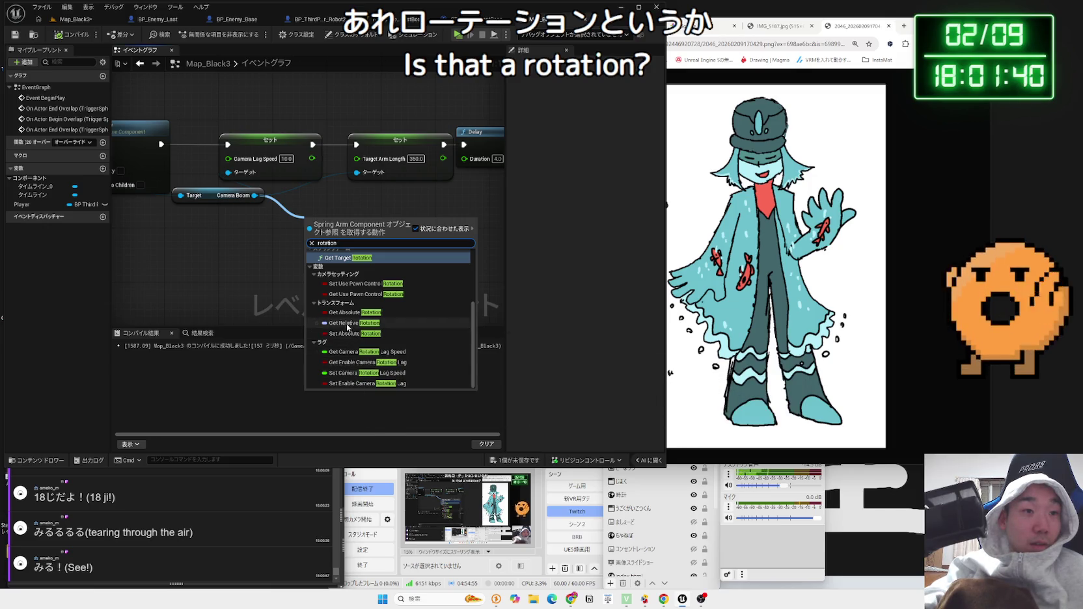
left_click(290, 296)
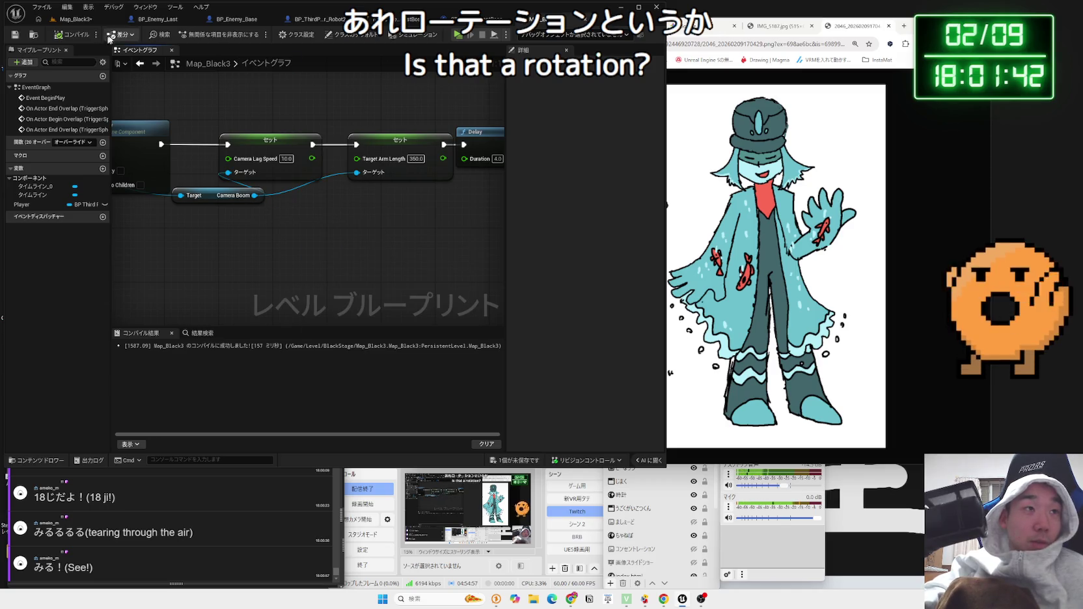
left_click(181, 23)
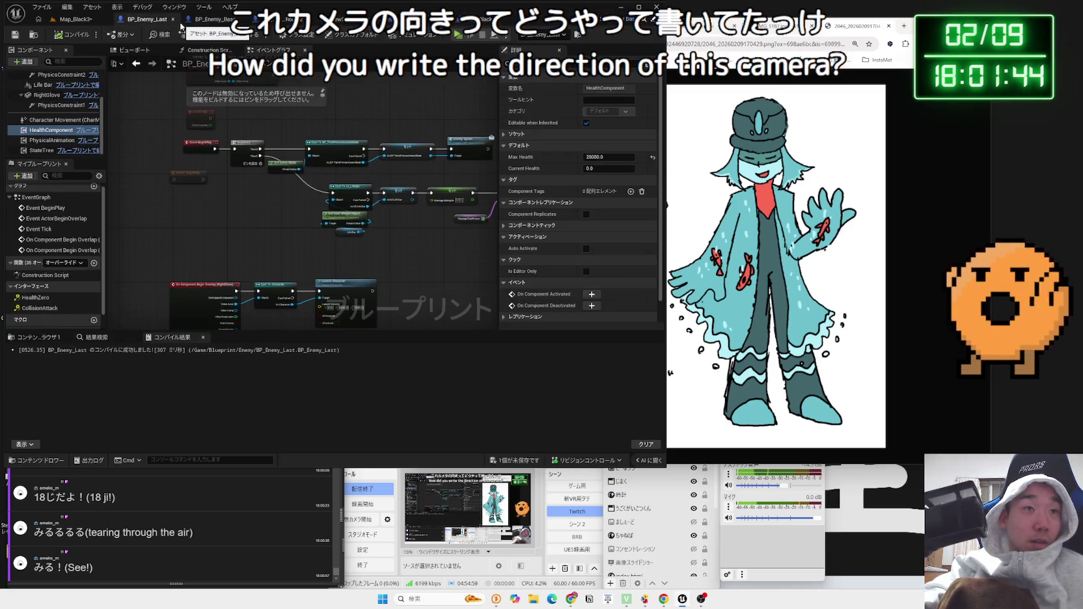
left_click(306, 19)
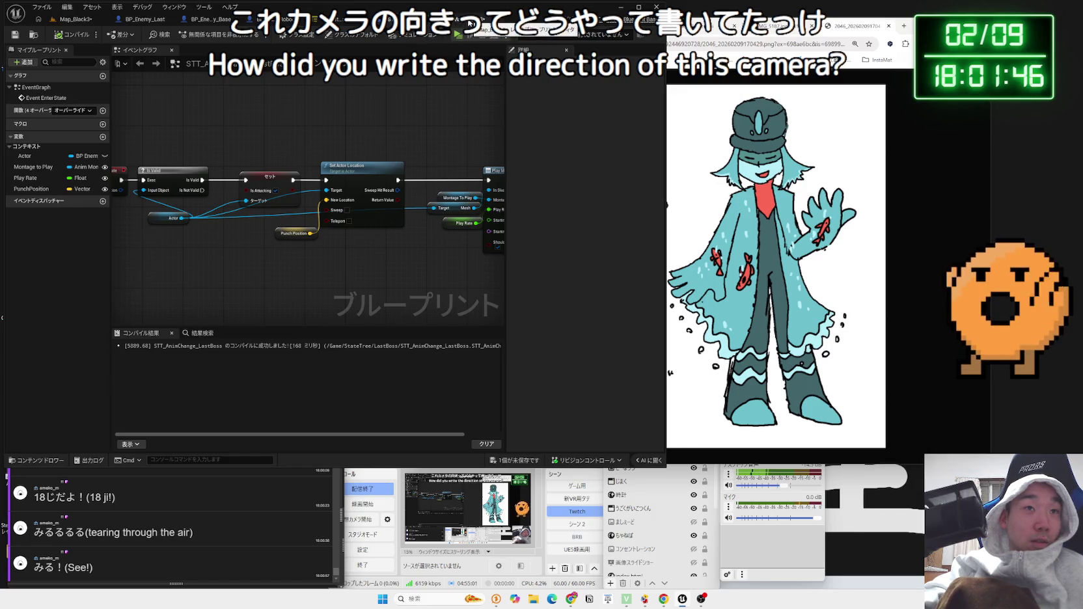
left_click(267, 19)
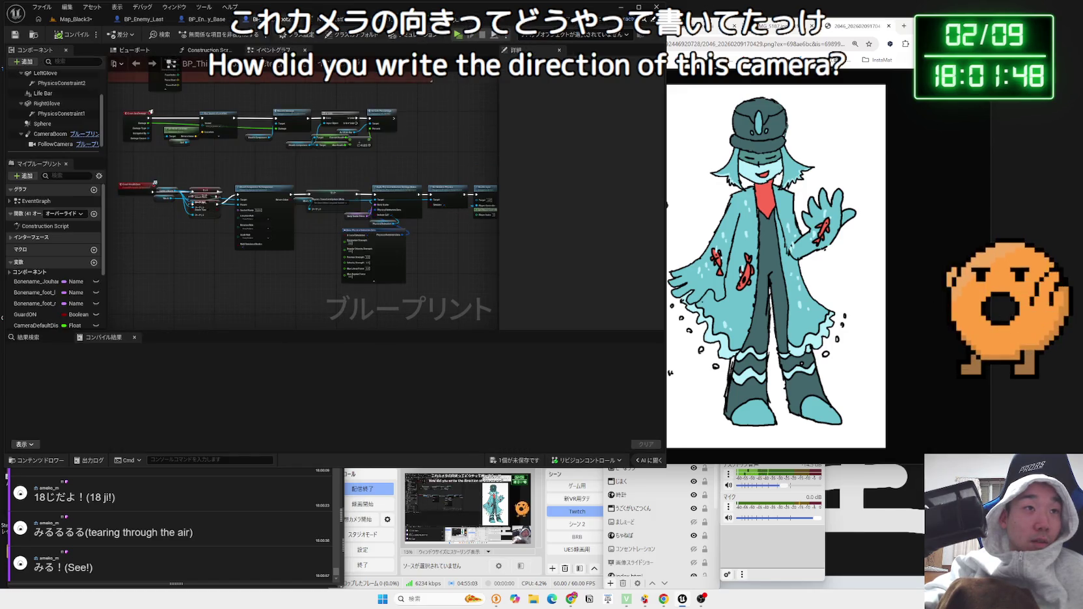
left_click(138, 52)
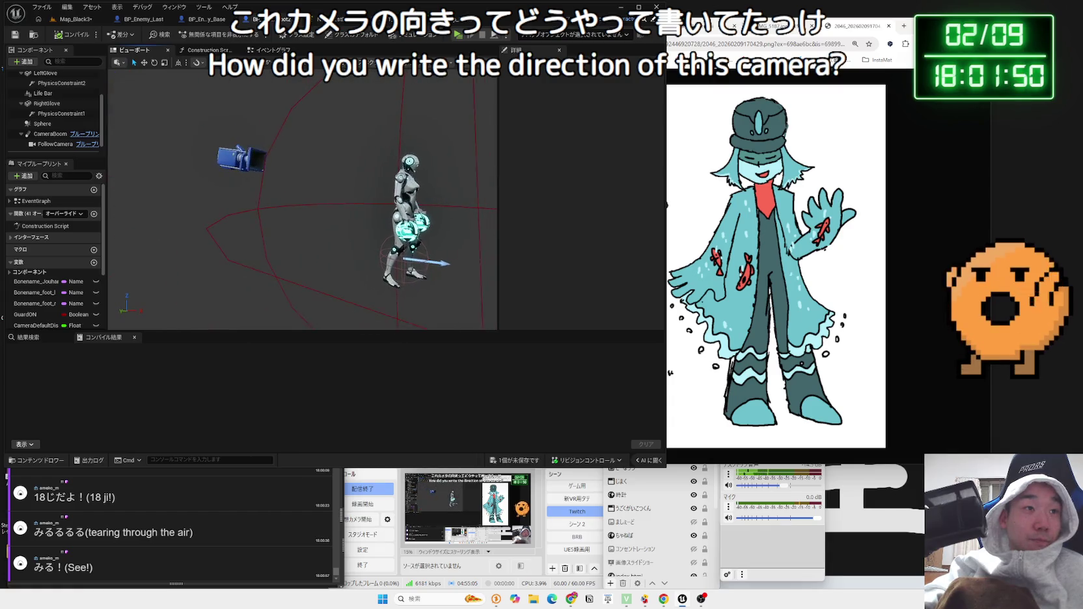
left_click(242, 158)
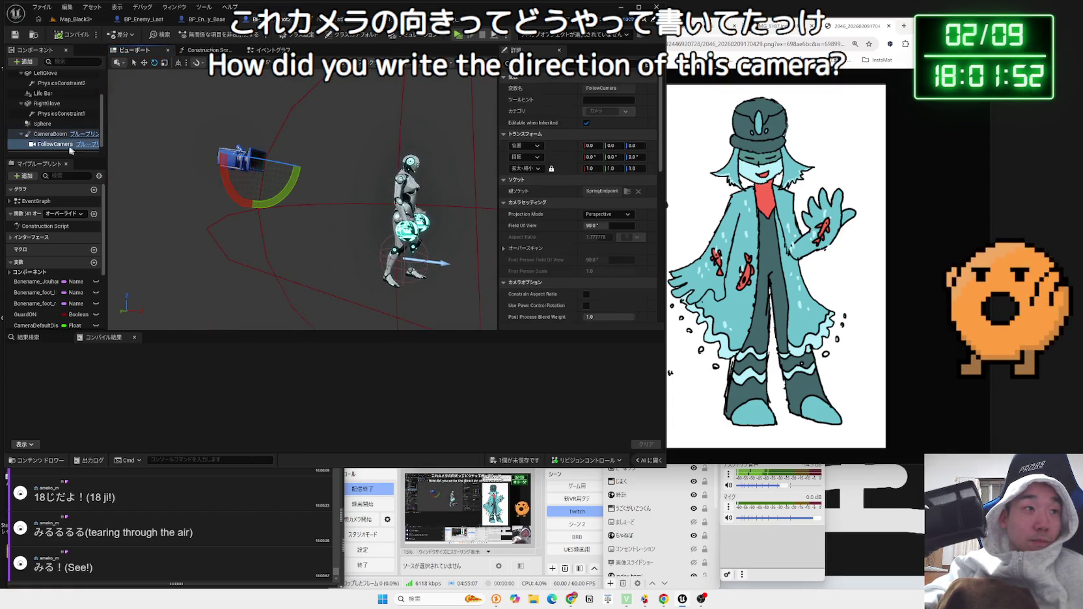
left_click(52, 134)
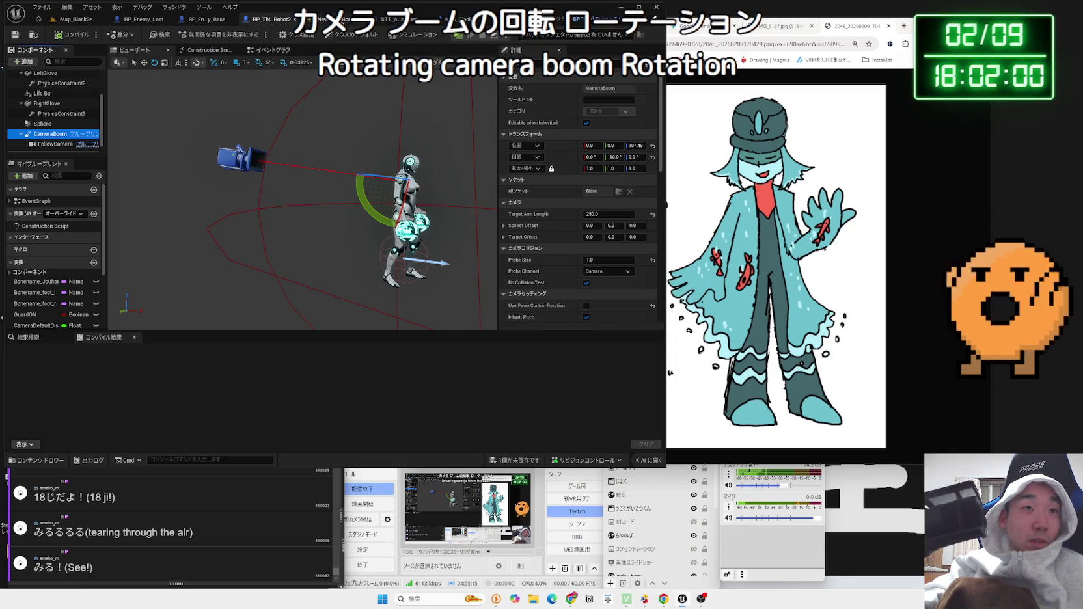
left_click(384, 19)
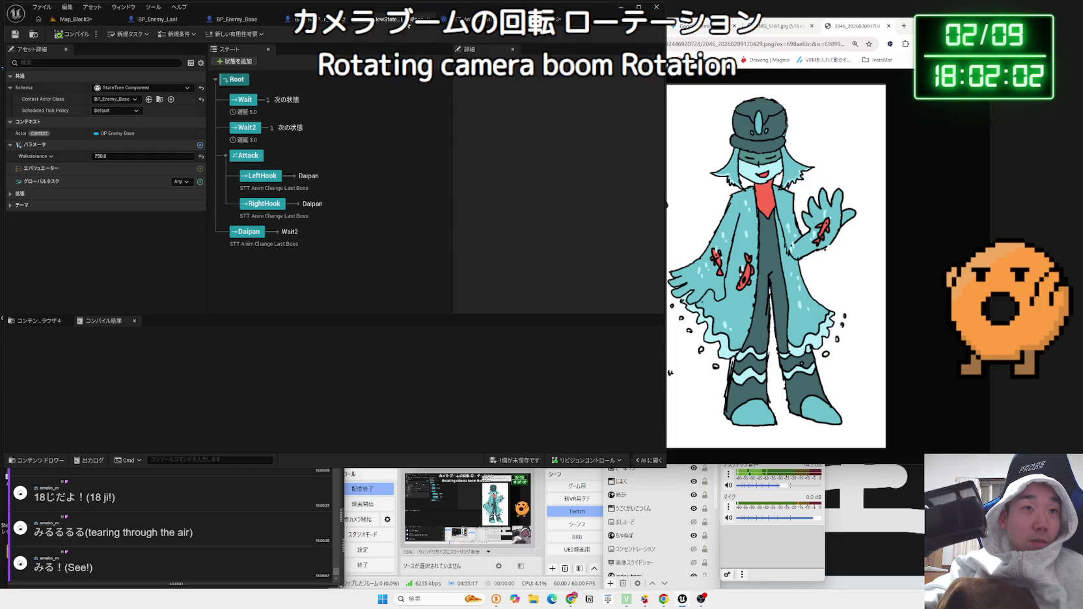
left_click(422, 23)
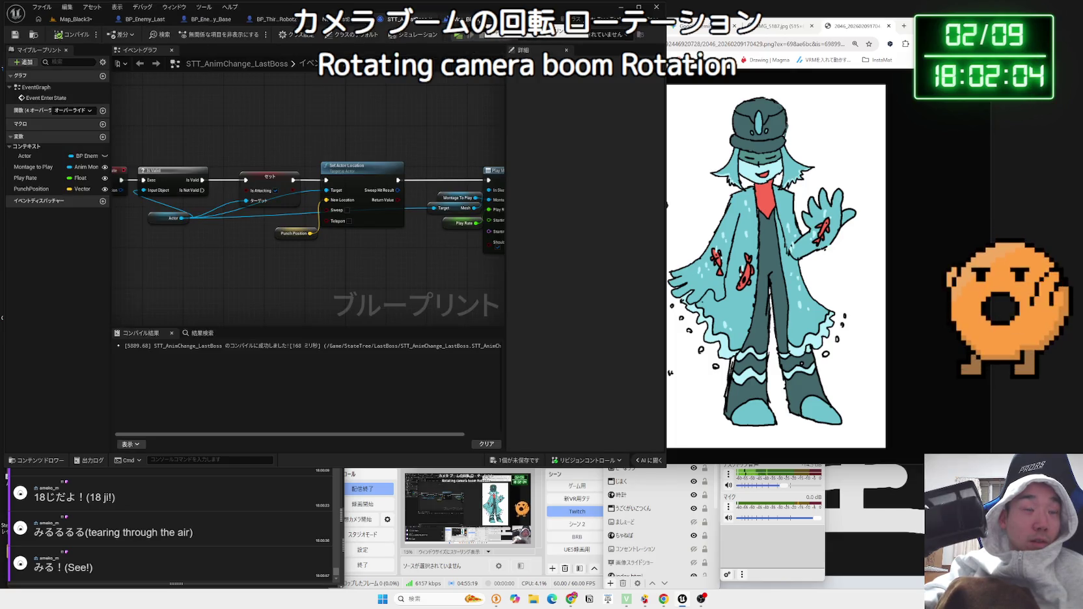
left_click(277, 19)
left_click(209, 19)
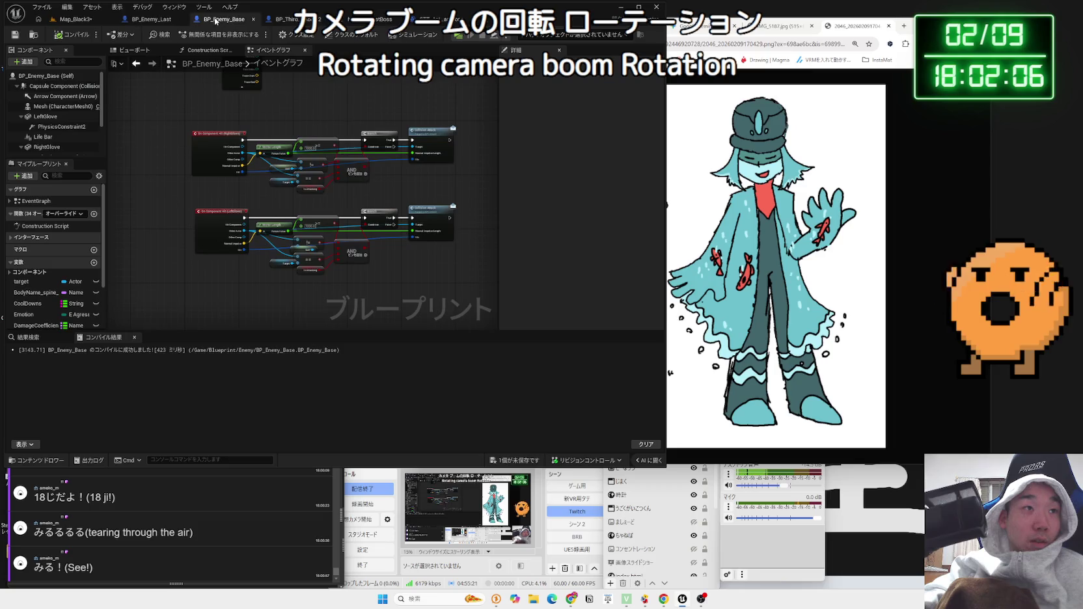
left_click(162, 20)
left_click(277, 18)
left_click(384, 19)
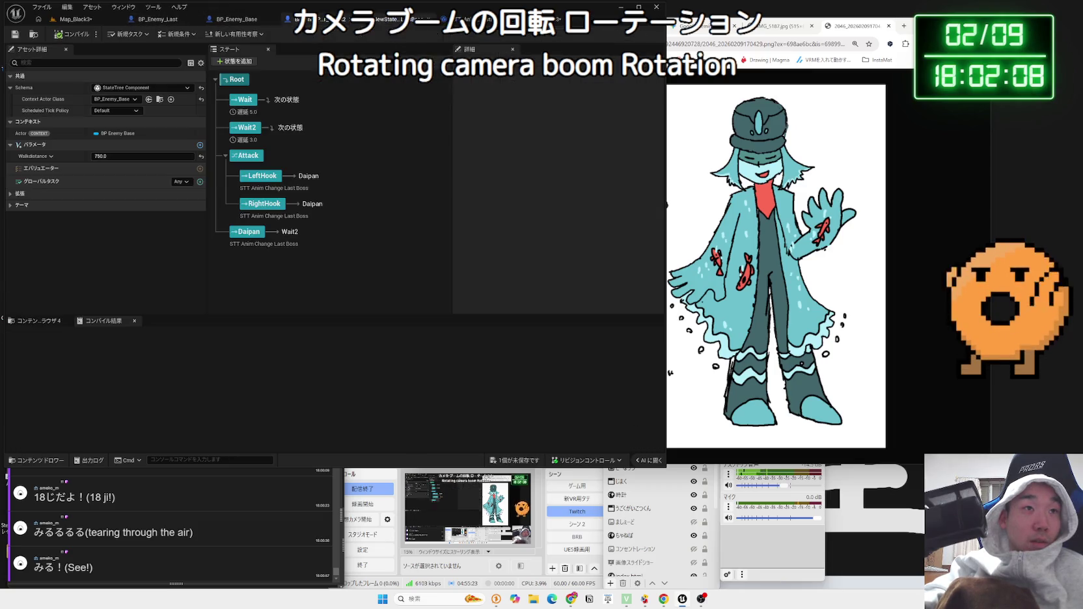
left_click(456, 19)
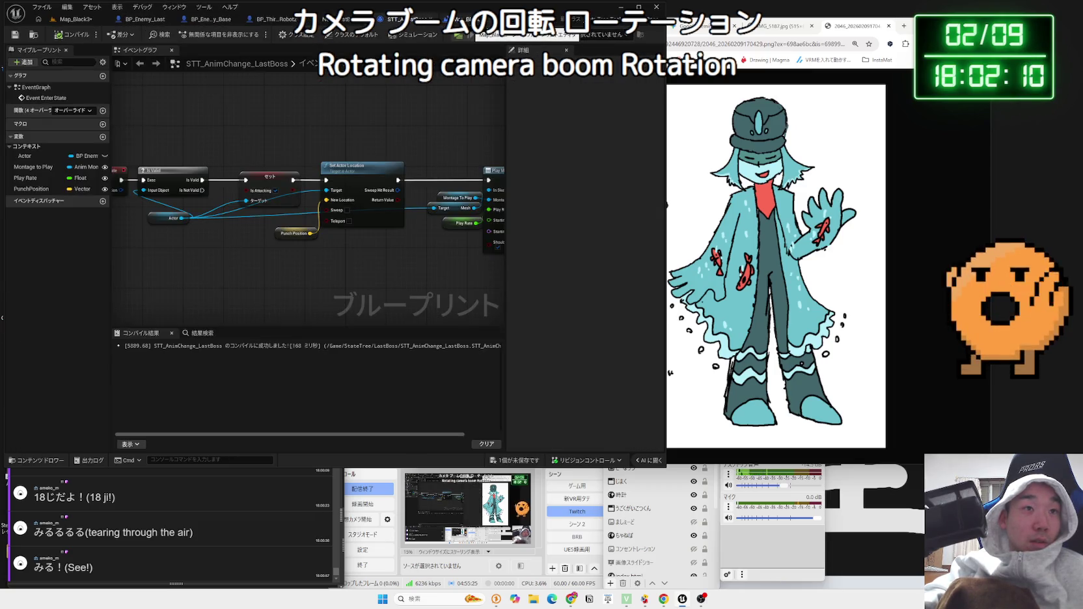
left_click(533, 19)
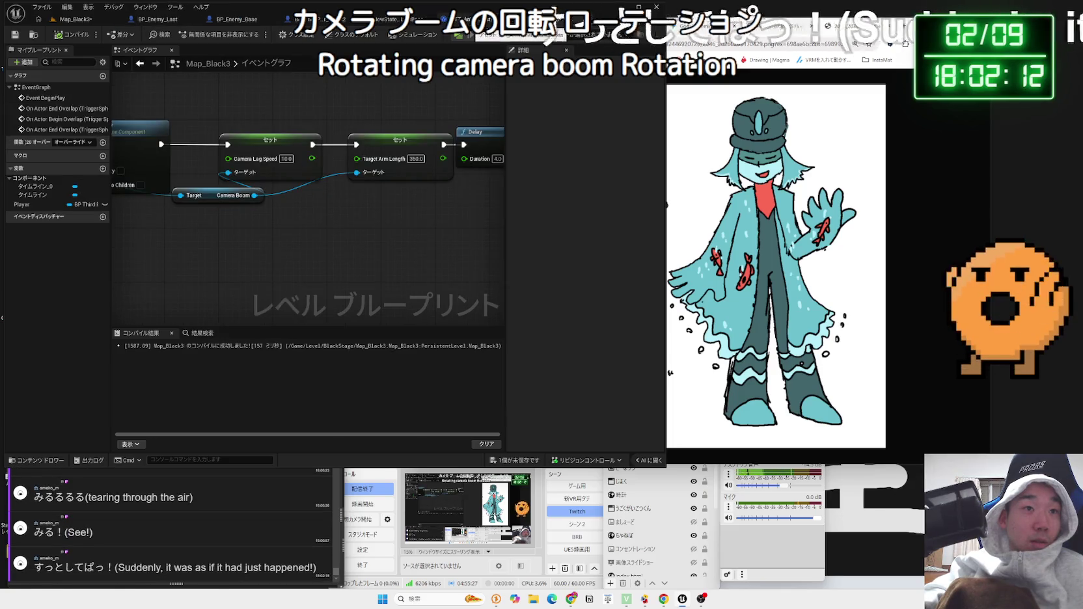
- Add a Set Relative Rotation node pulled from the Camera Boom reference
left_click_drag(254, 195, 320, 229)
type("set")
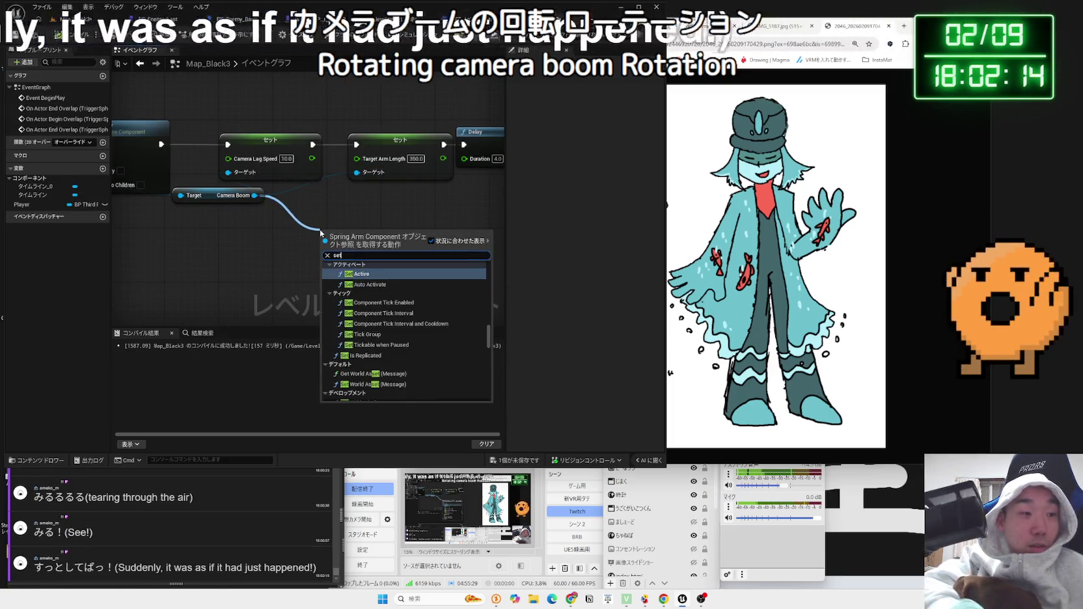
type(" rotation")
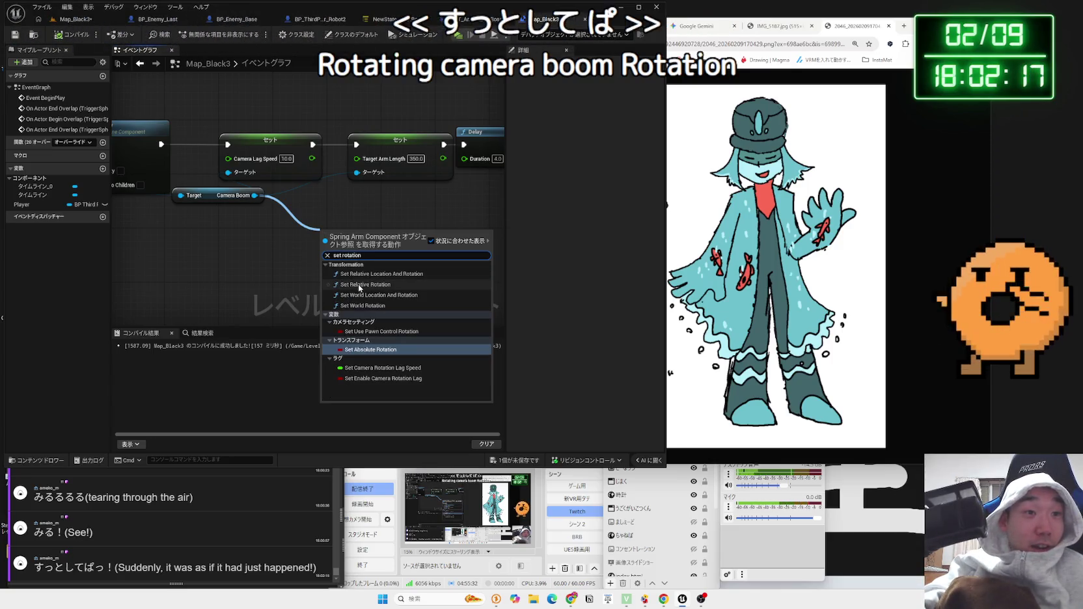
left_click(360, 284)
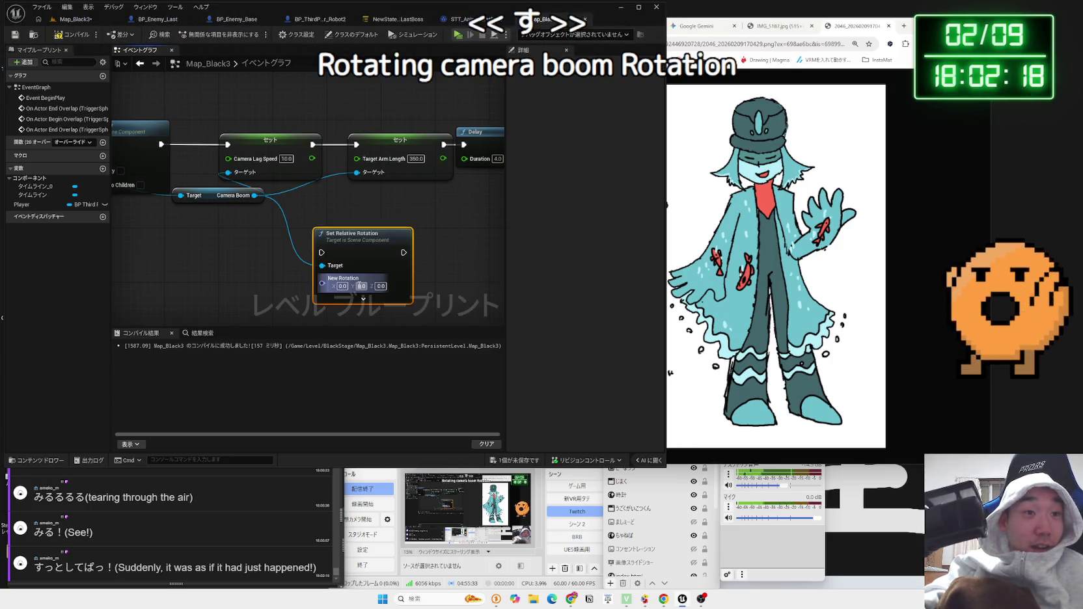
scroll(362, 241, "down", 1)
mouse_move(276, 165)
left_mouse_down()
mouse_move(307, 241)
mouse_move(296, 223)
left_mouse_up()
left_click_drag(195, 256, 234, 220)
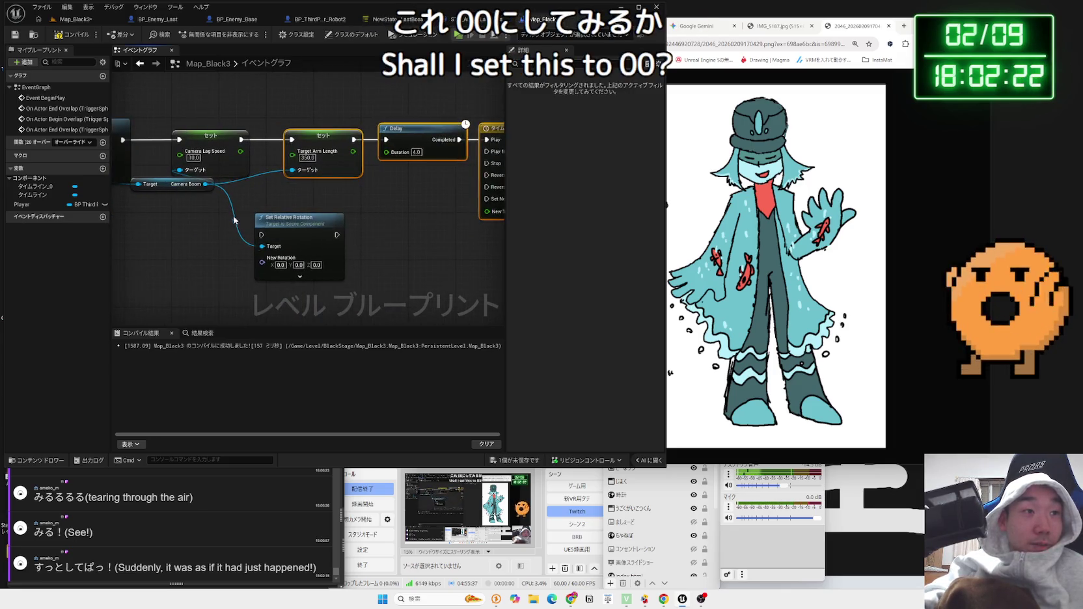
scroll(233, 215, "down", 4)
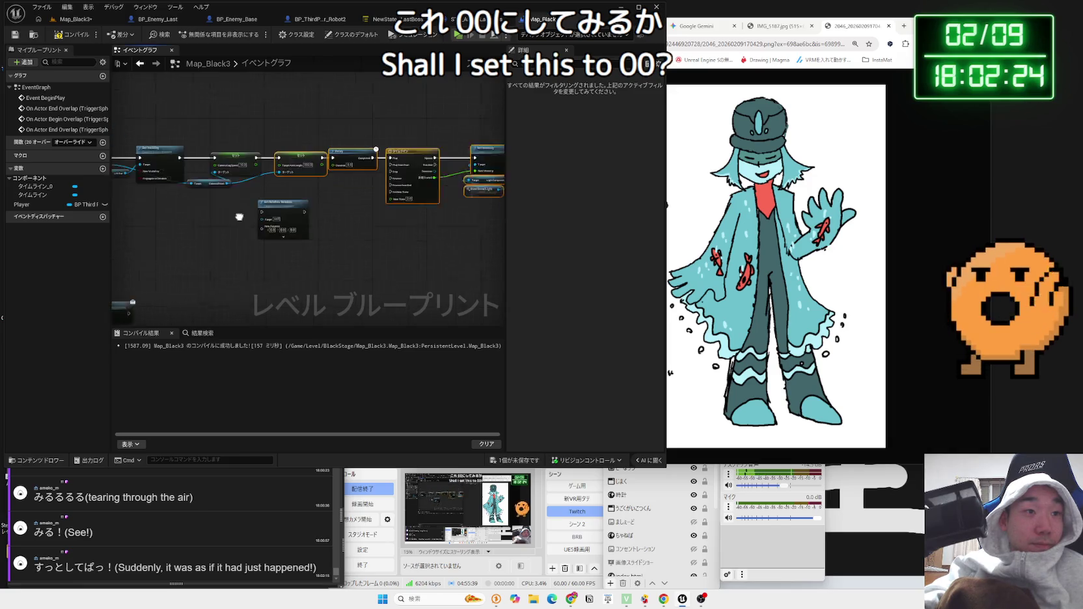
left_click(271, 243)
scroll(272, 221, "up", 5)
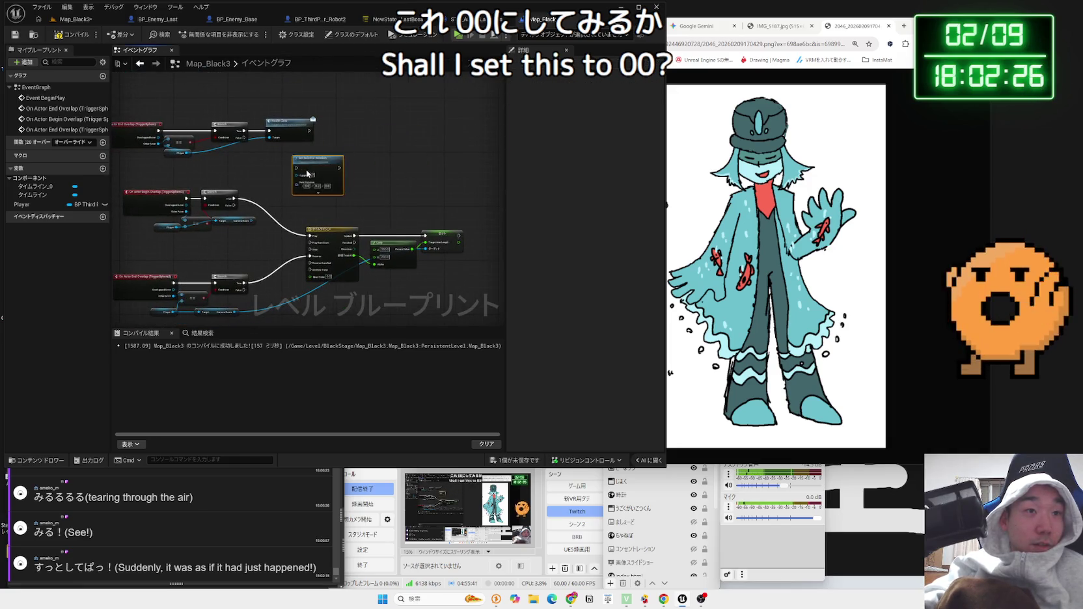
- Run Set Relative Rotation from the Timeline's Finished pin and reconnect the Lerp to Target Arm Length
mouse_move(205, 206)
left_mouse_down()
mouse_move(315, 155)
mouse_move(295, 183)
left_mouse_up()
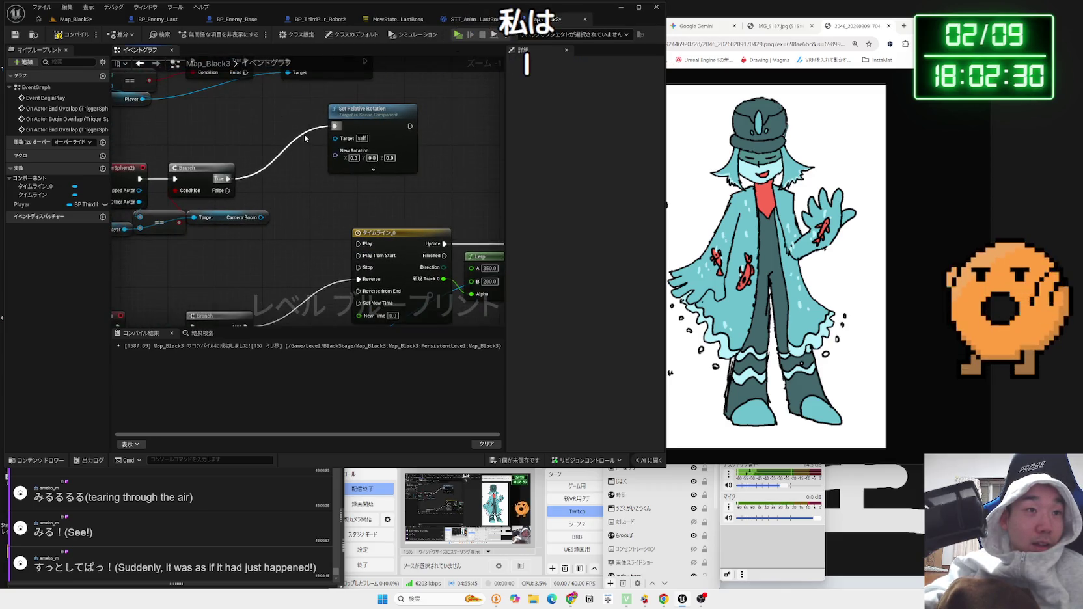
mouse_move(374, 110)
left_mouse_down()
mouse_move(252, 93)
mouse_move(183, 222)
mouse_move(452, 156)
left_mouse_up()
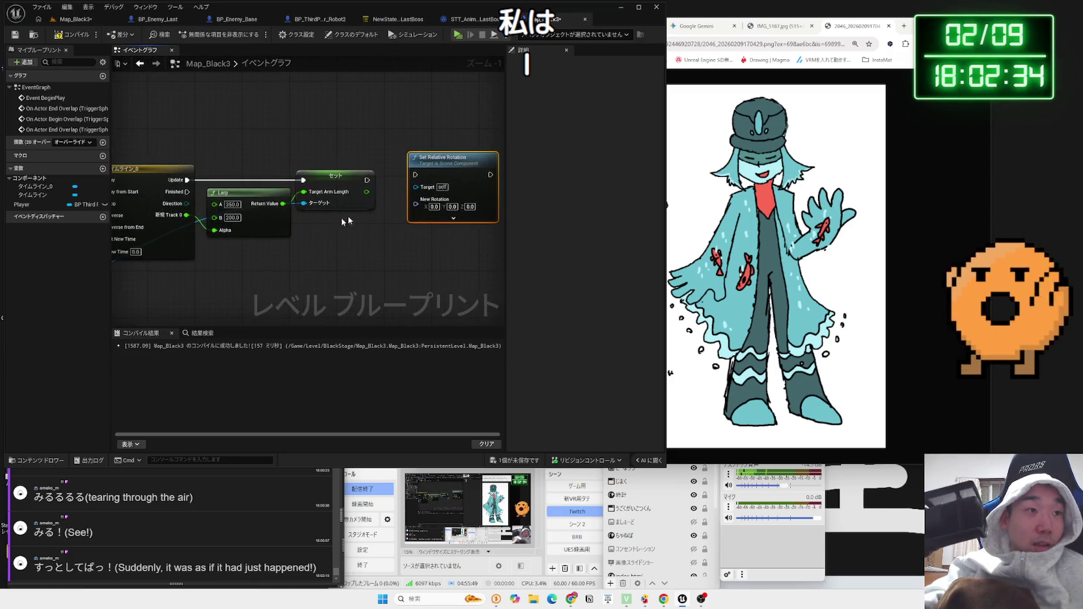
mouse_move(189, 192)
left_mouse_down()
mouse_move(409, 196)
mouse_move(416, 175)
left_mouse_up()
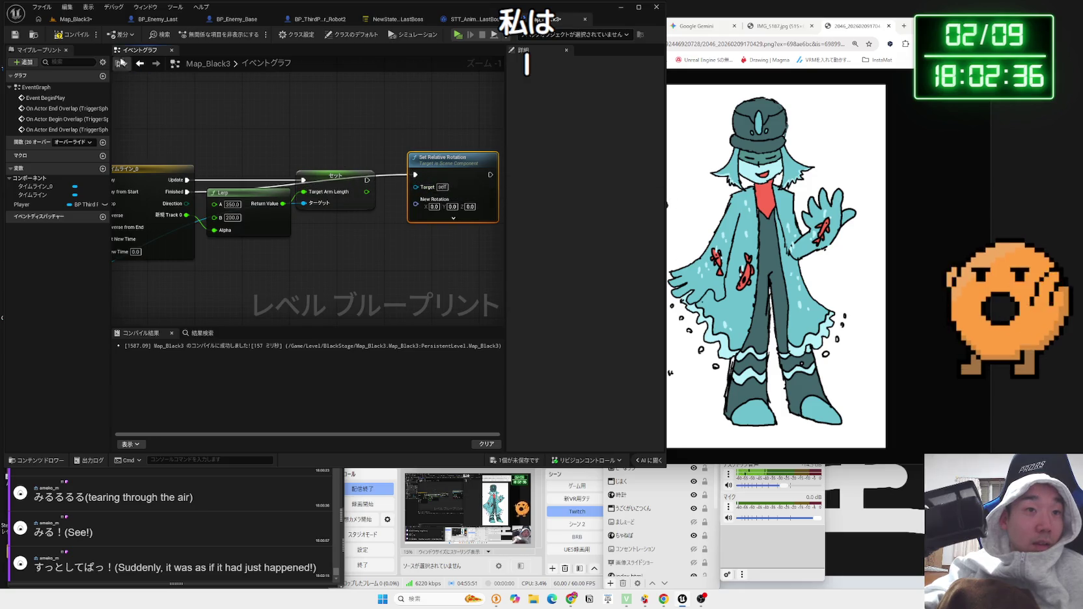
left_click(80, 20)
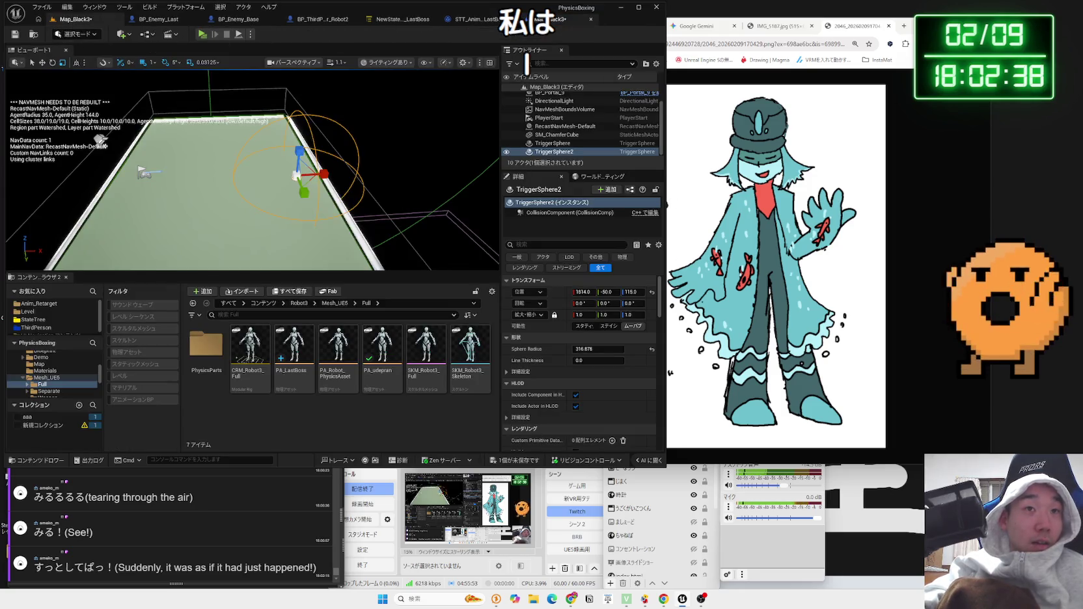
left_click(543, 19)
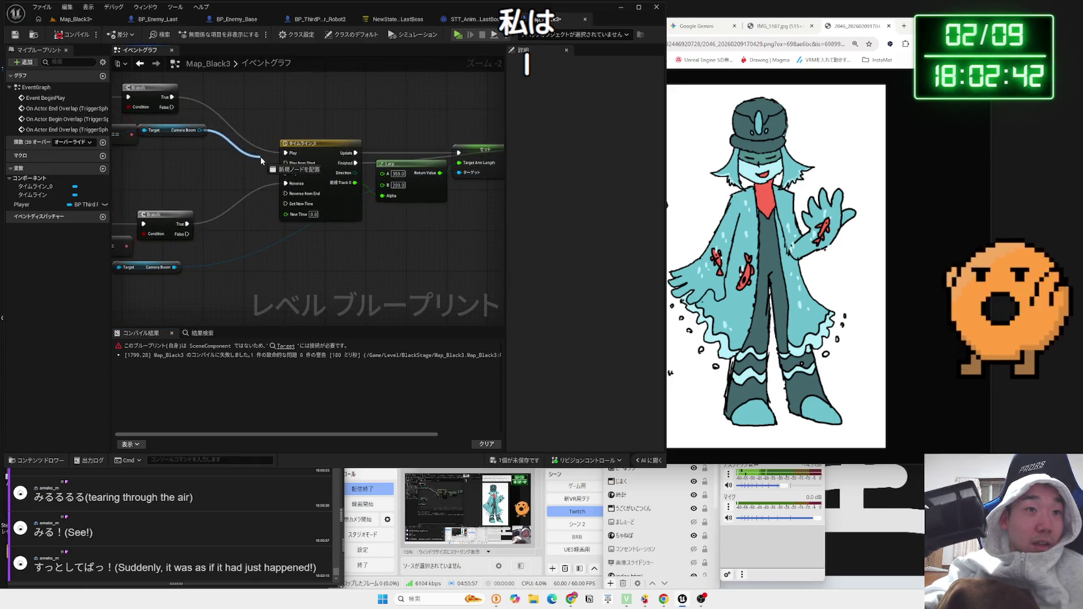
left_click_drag(463, 176, 462, 173)
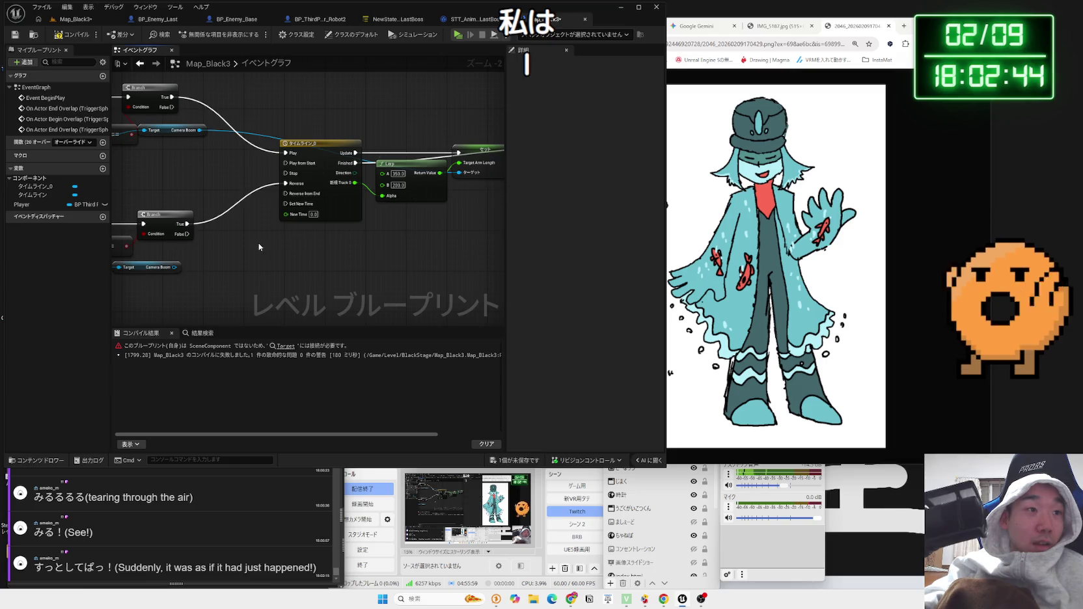
- Feed Camera Boom into Set Relative Rotation's Target and play-test the boss arena
scroll(258, 243, "down", 1)
mouse_move(258, 243)
left_mouse_down()
mouse_move(311, 233)
mouse_move(149, 267)
mouse_move(299, 269)
left_mouse_up()
mouse_move(224, 166)
left_mouse_down()
mouse_move(494, 235)
mouse_move(118, 196)
mouse_move(430, 234)
mouse_move(280, 125)
left_mouse_up()
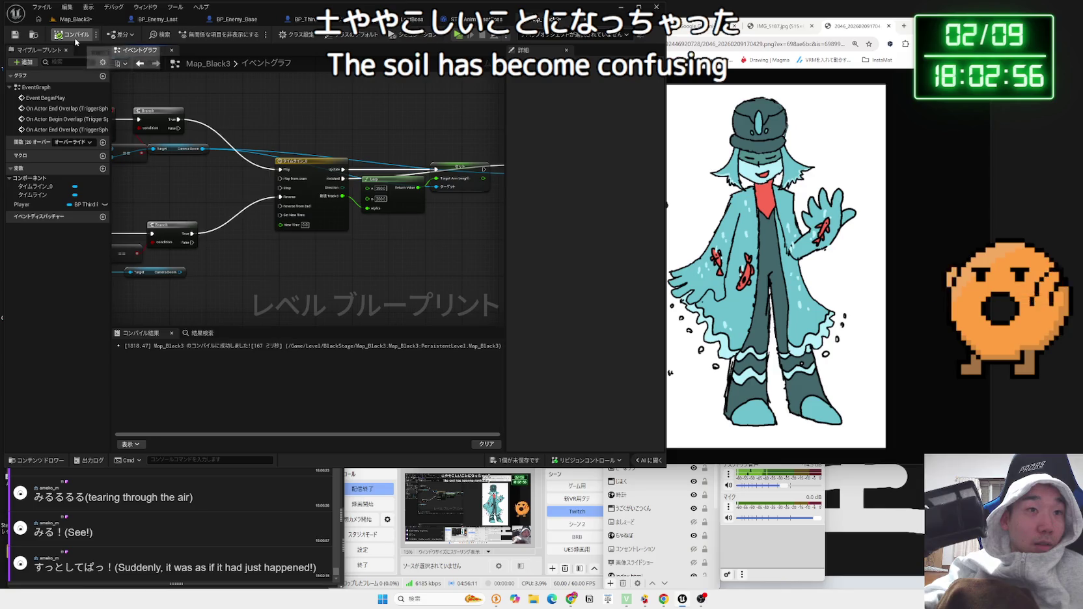
left_click(61, 23)
left_click(205, 37)
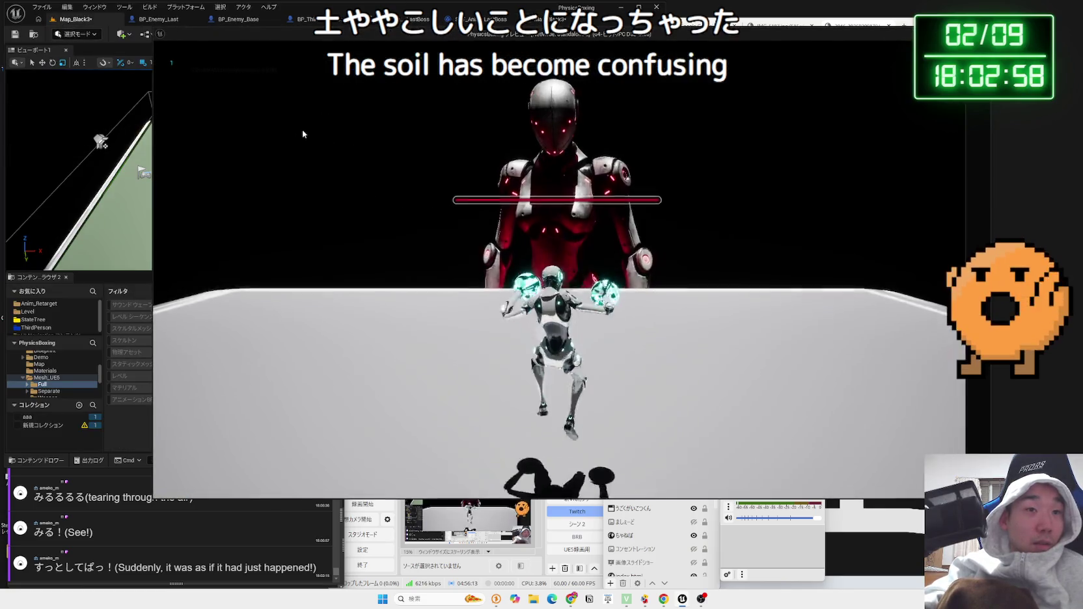